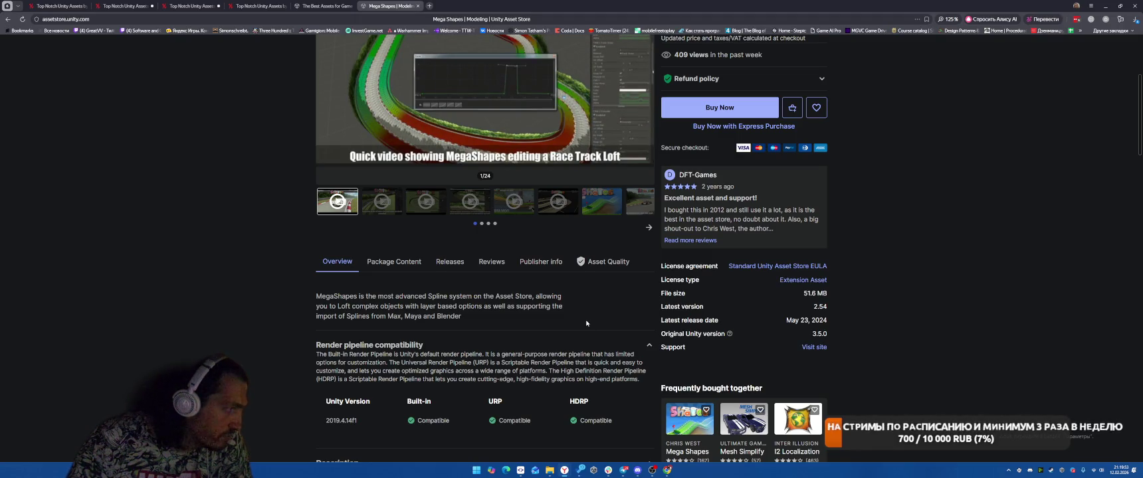
Step: Close the Mega Shapes page and search results, opening the publisher's profile in a background tab
scroll(586, 324, up, 3)
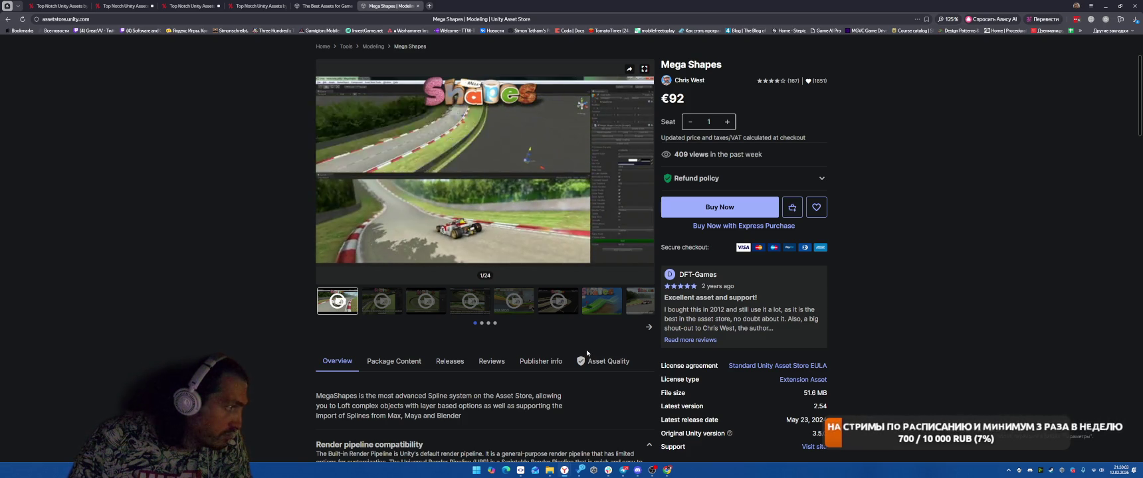
click(418, 6)
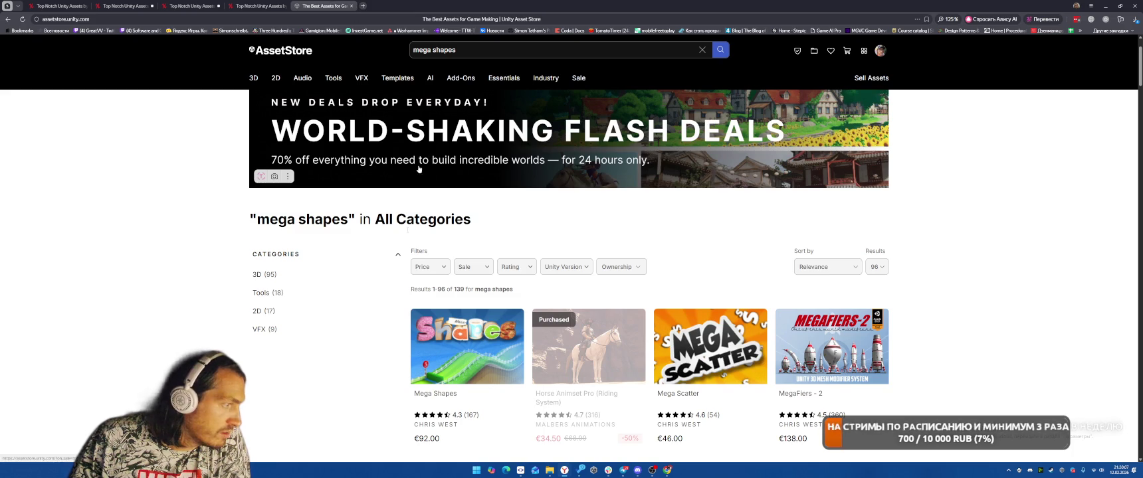
middle_click(435, 425)
click(338, 3)
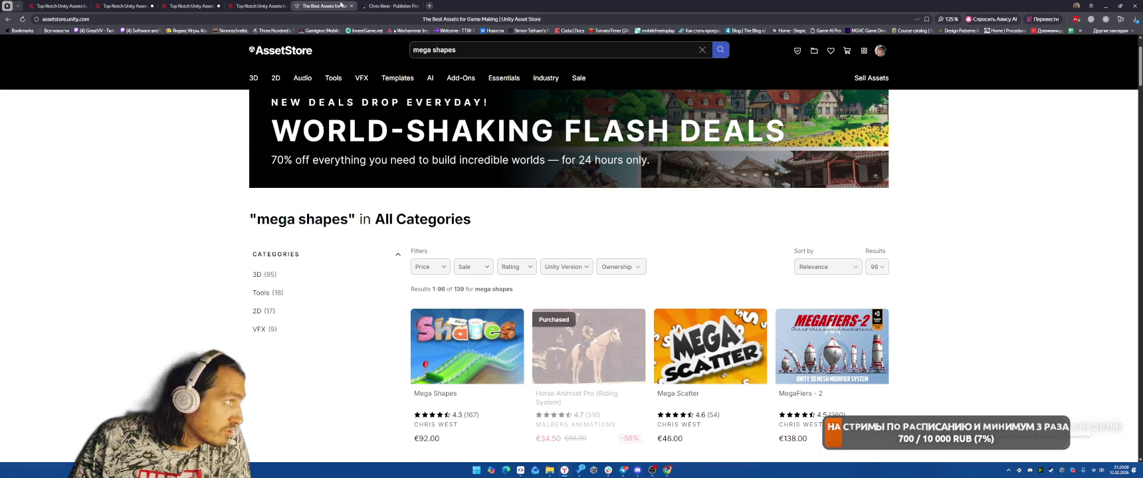
click(351, 6)
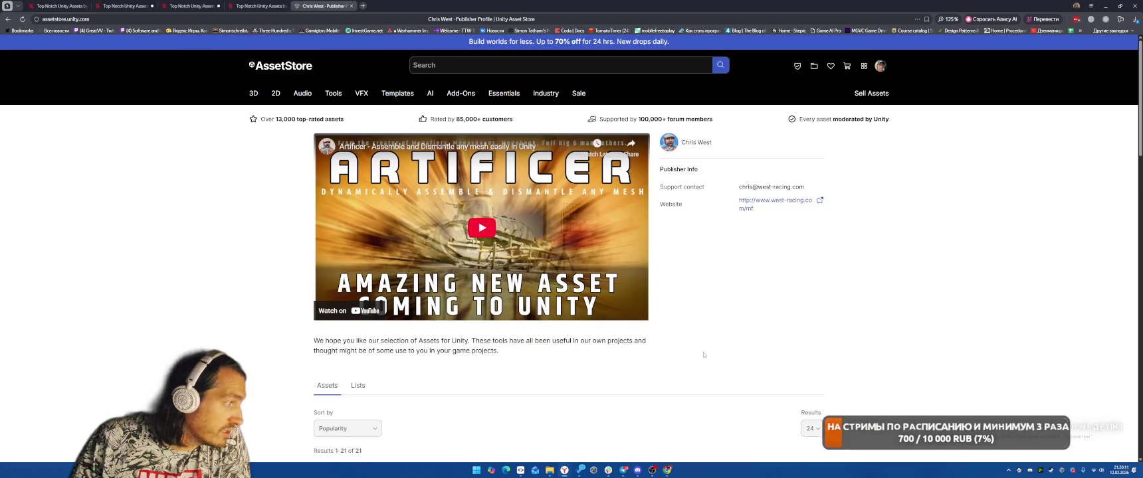
Step: Open MegaBook 2 and MegaFiers - 2 in new tabs, then view MegaBook 2
scroll(703, 354, down, 4)
right_click(457, 243)
click(471, 247)
right_click(373, 232)
click(382, 237)
click(366, 3)
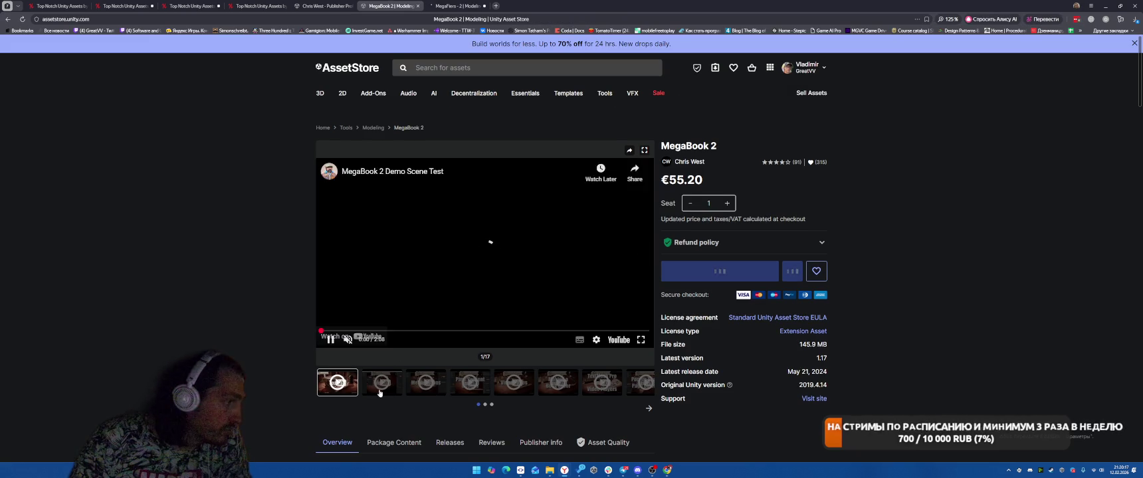
Step: Play MegaBook 2's sixth and seventh preview videos, skipping through 0:12 and 0:28 to the end
click(558, 401)
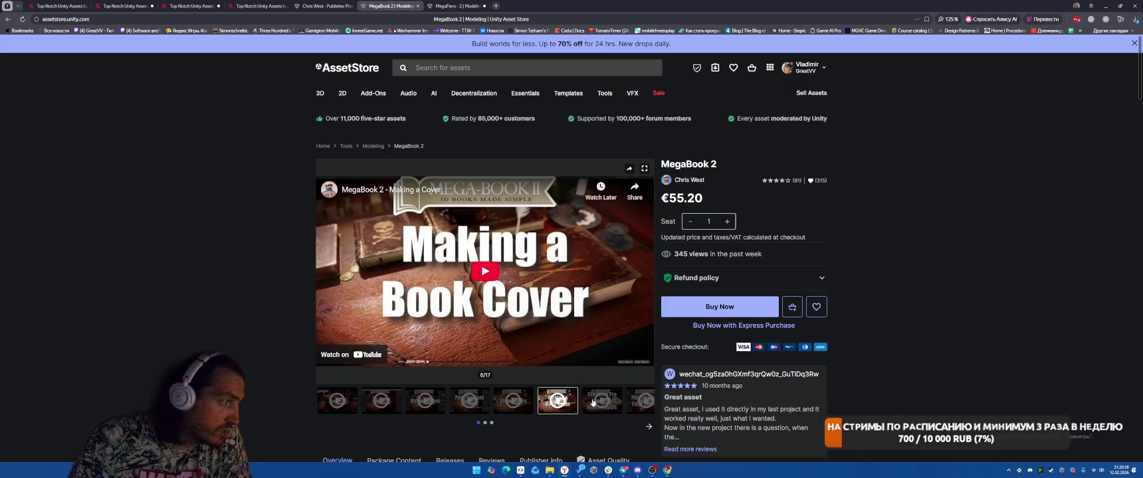
click(593, 402)
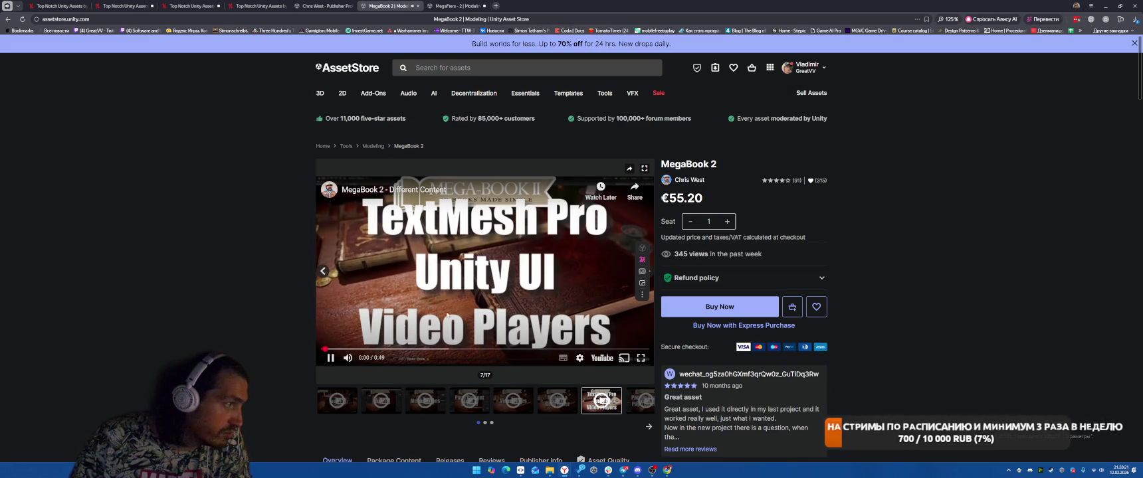
click(402, 349)
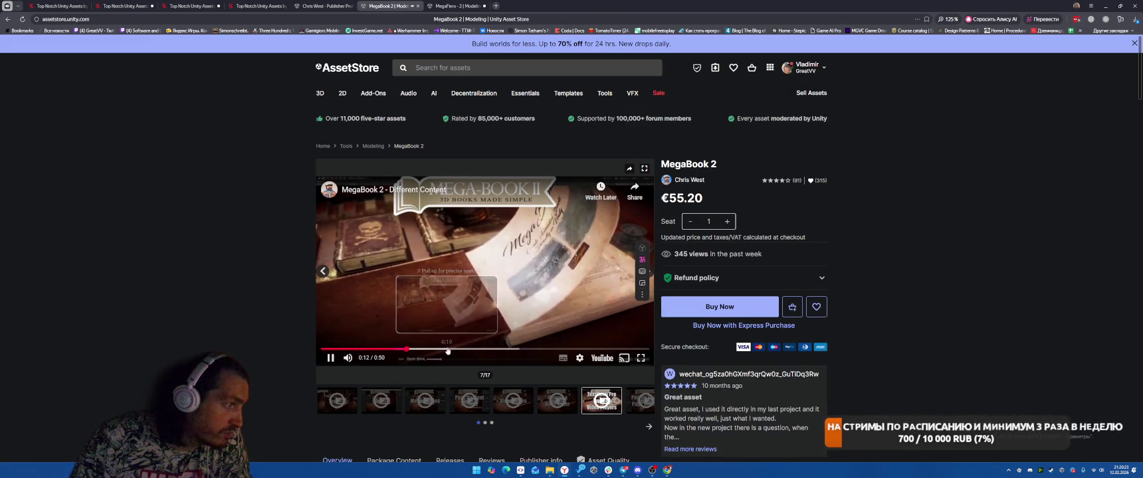
click(500, 349)
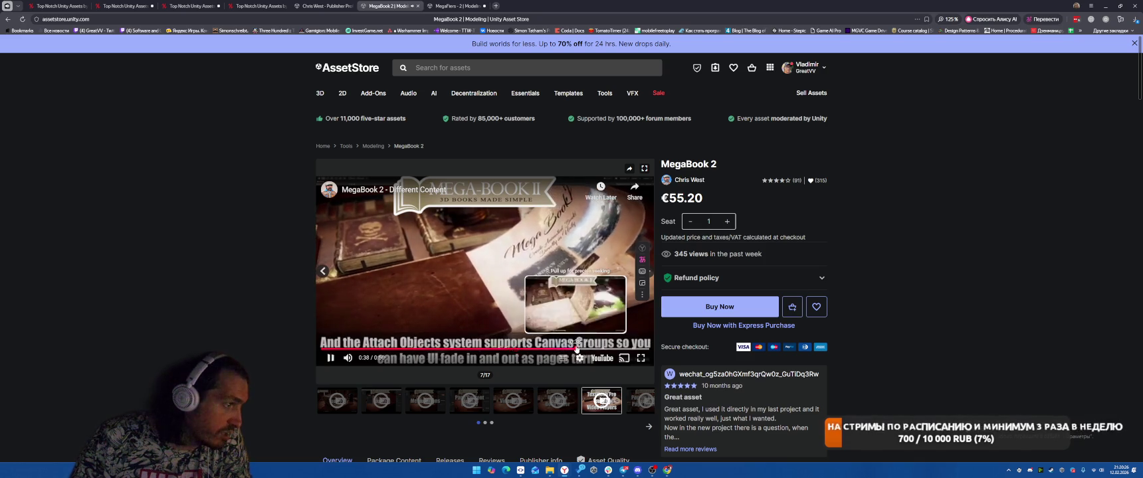
click(580, 349)
click(487, 310)
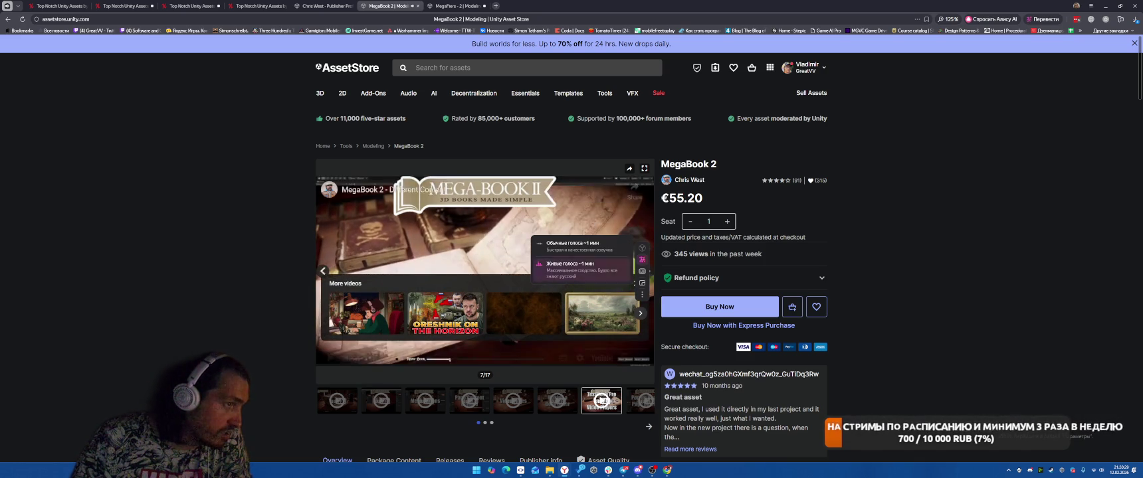
Step: Read through the MegaBook 2 description and feature list, then move to the MegaFiers - 2 page
scroll(466, 253, down, 5)
scroll(377, 169, down, 2)
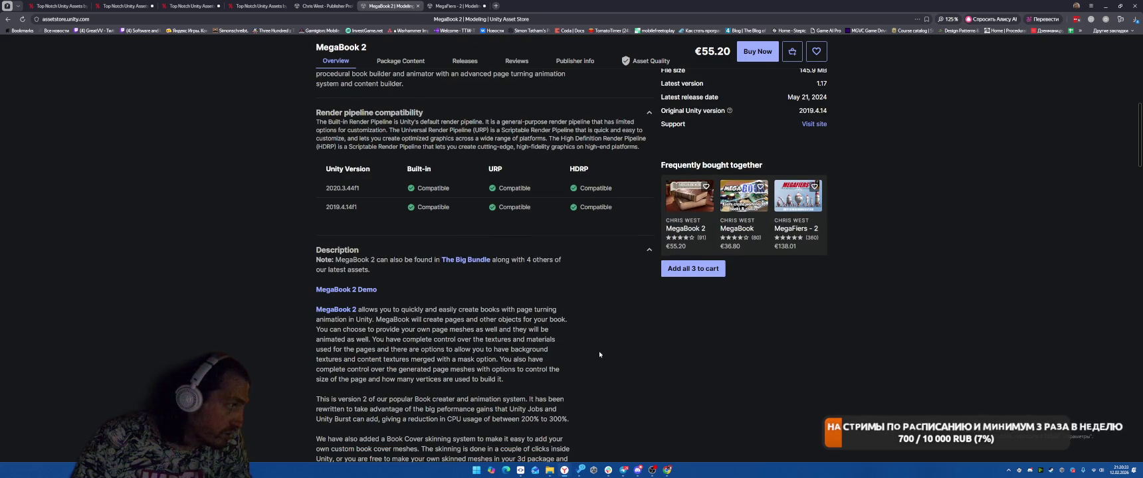
scroll(595, 353, down, 10)
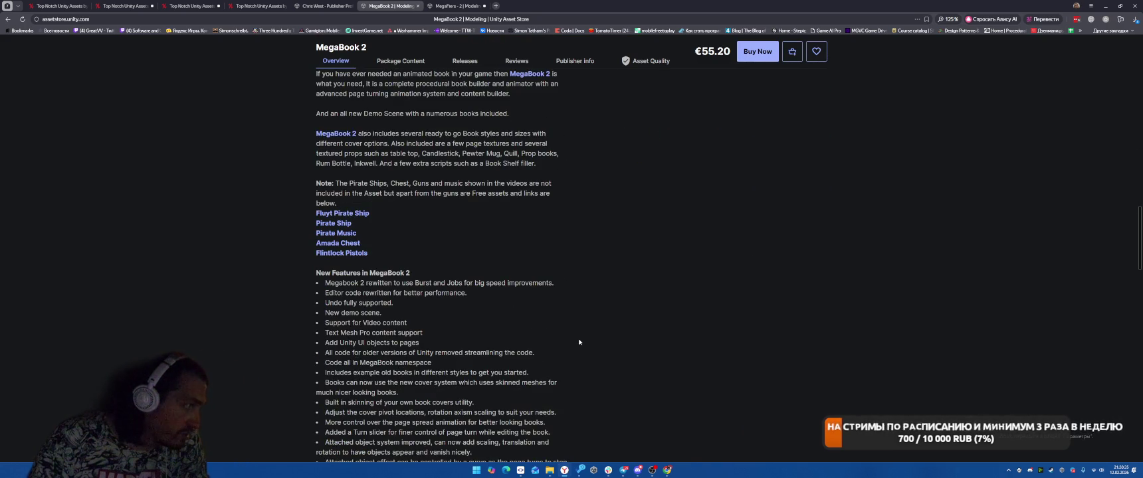
scroll(573, 340, up, 15)
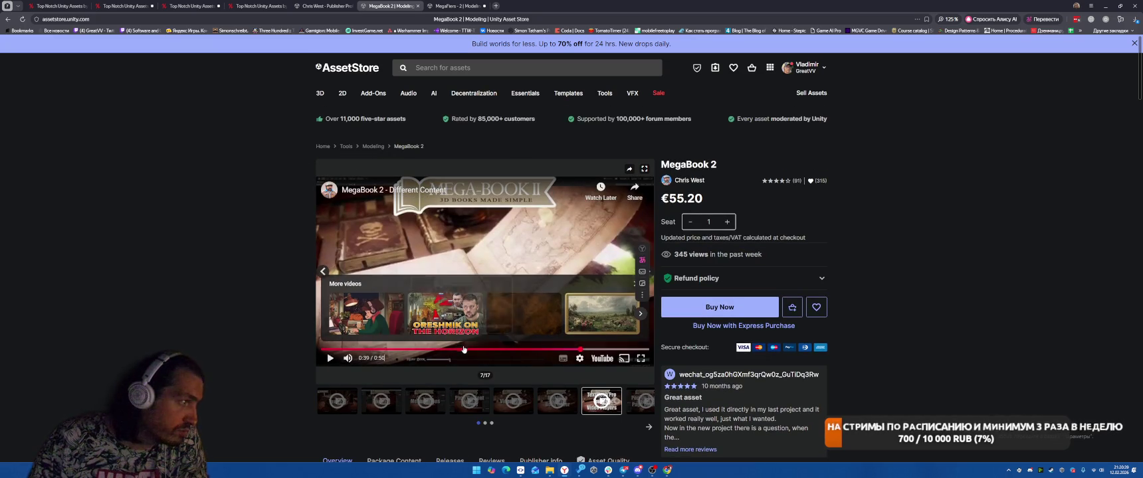
scroll(493, 322, down, 3)
scroll(493, 321, up, 3)
scroll(432, 266, down, 3)
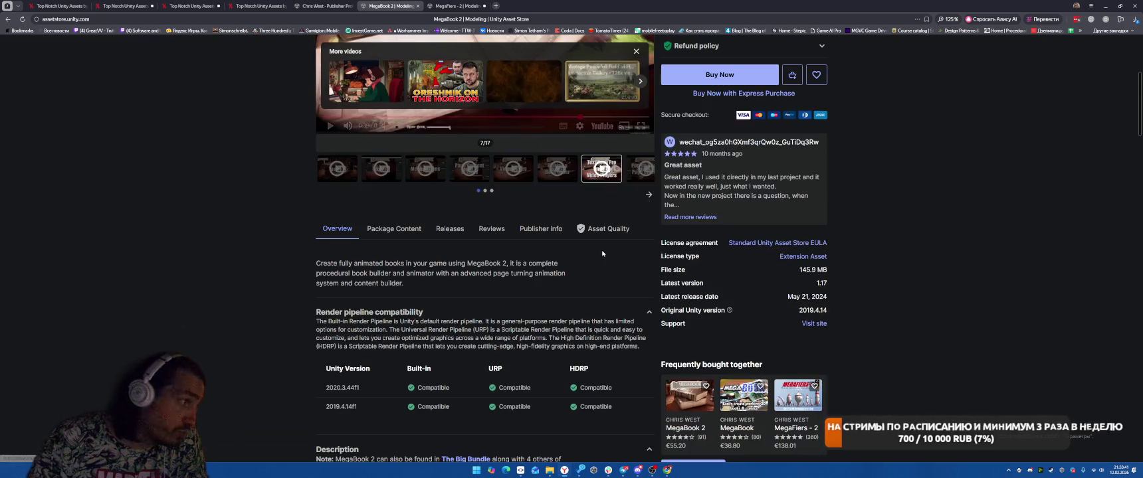
scroll(539, 234, down, 10)
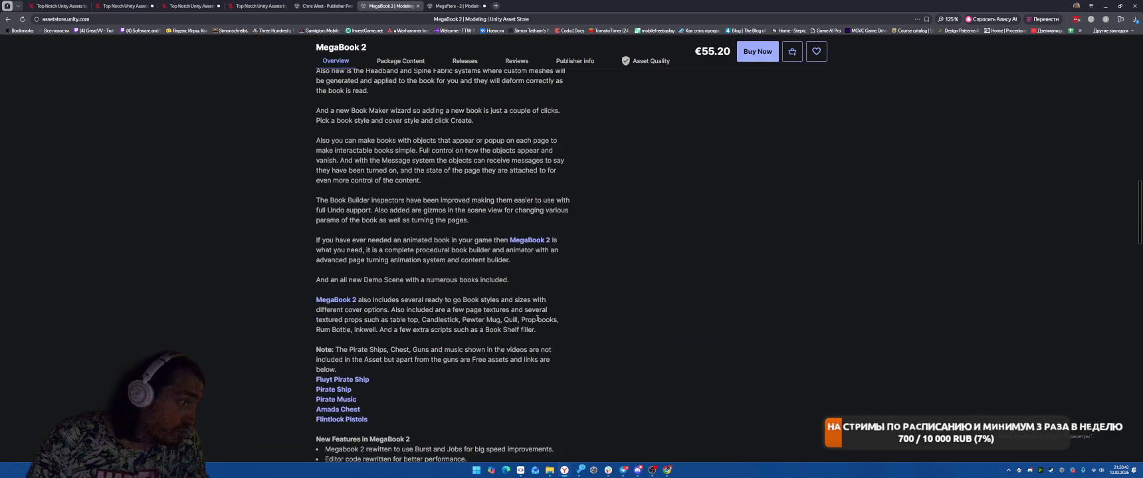
click(459, 5)
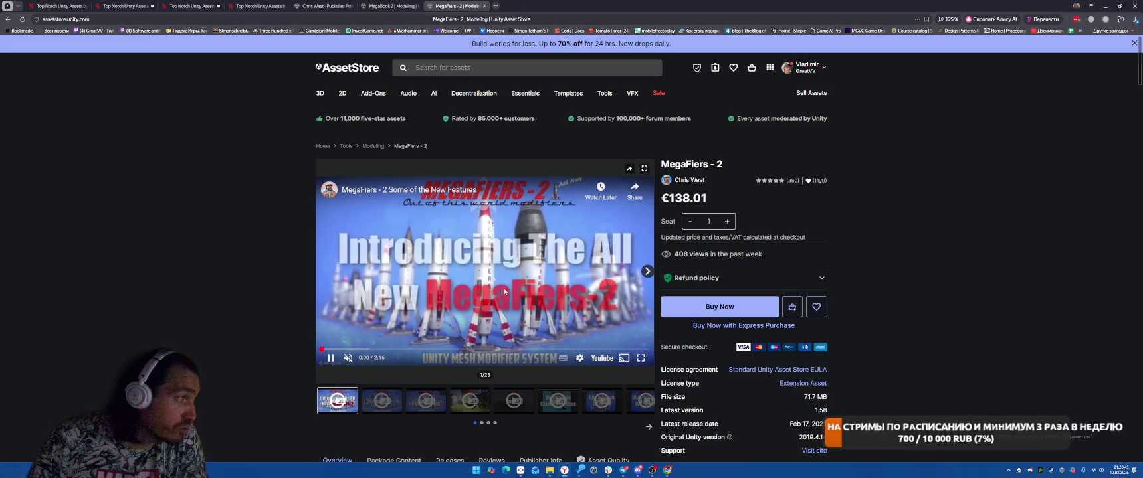
Step: Skim the MegaFiers - 2 page, then return to the MegaBook 2 page
scroll(481, 364, down, 2)
scroll(463, 347, down, 1)
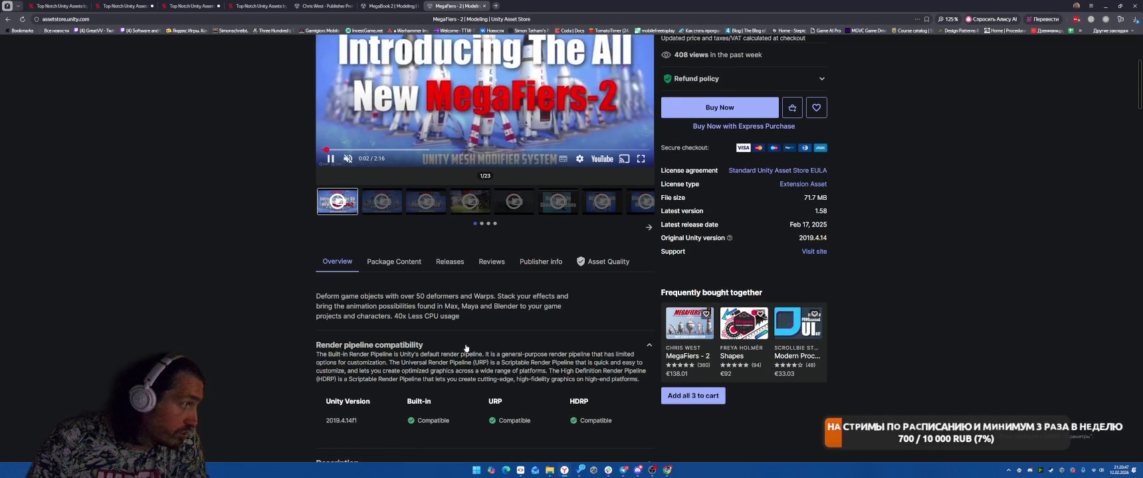
scroll(465, 347, up, 3)
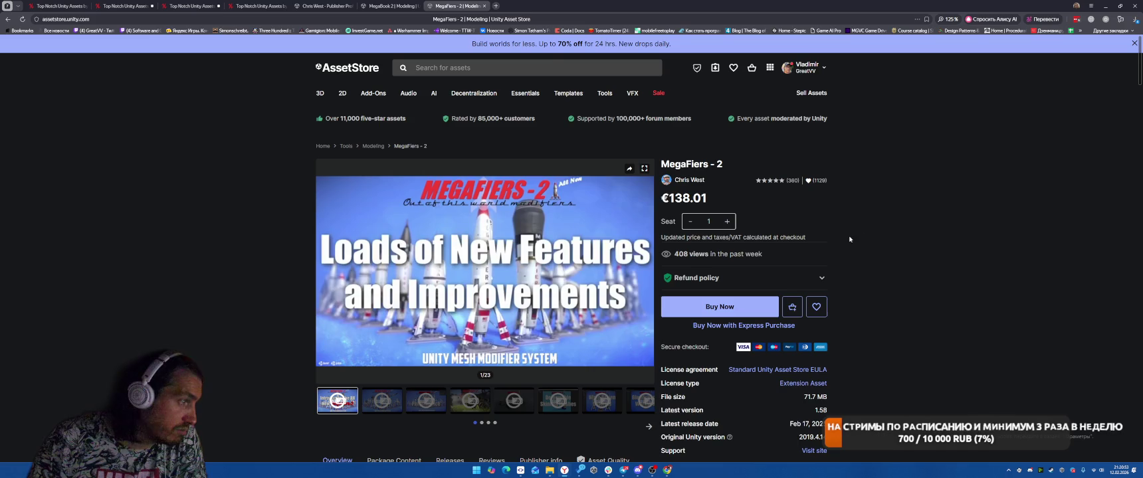
key(ctrl+shift+Tab)
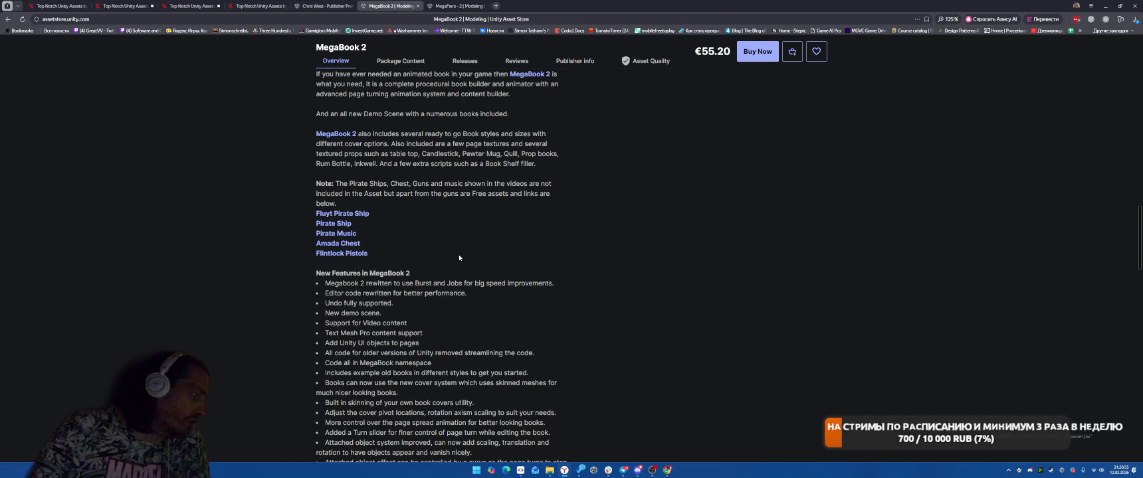
Step: Scroll the MegaBook 2 page and show its version release notes
scroll(459, 257, down, 2)
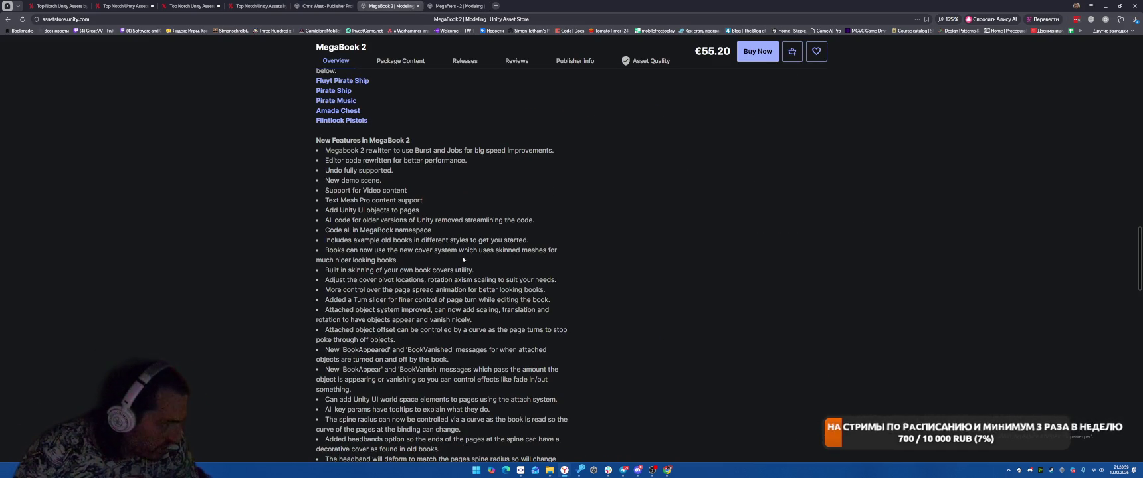
scroll(462, 259, down, 3)
scroll(545, 291, down, 3)
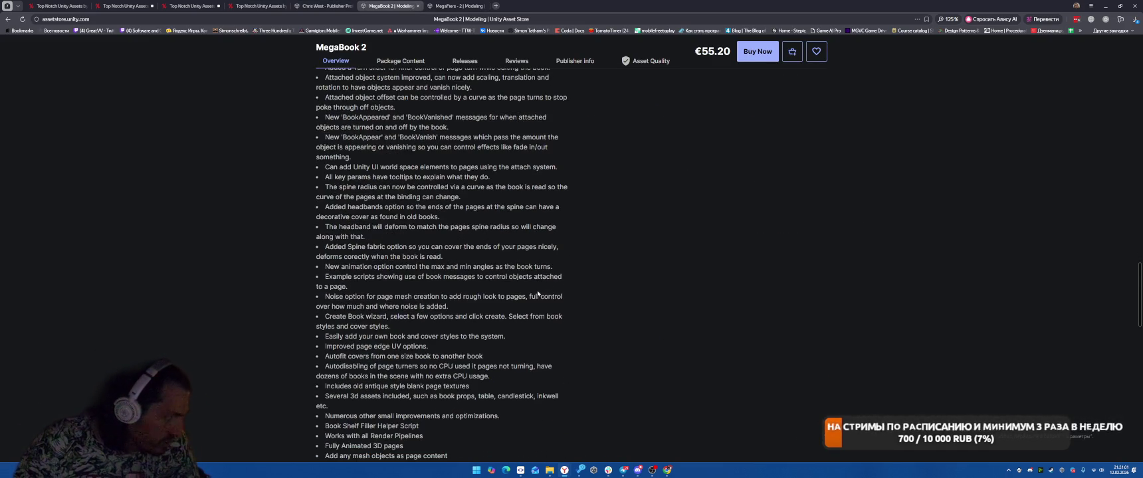
scroll(594, 372, down, 2)
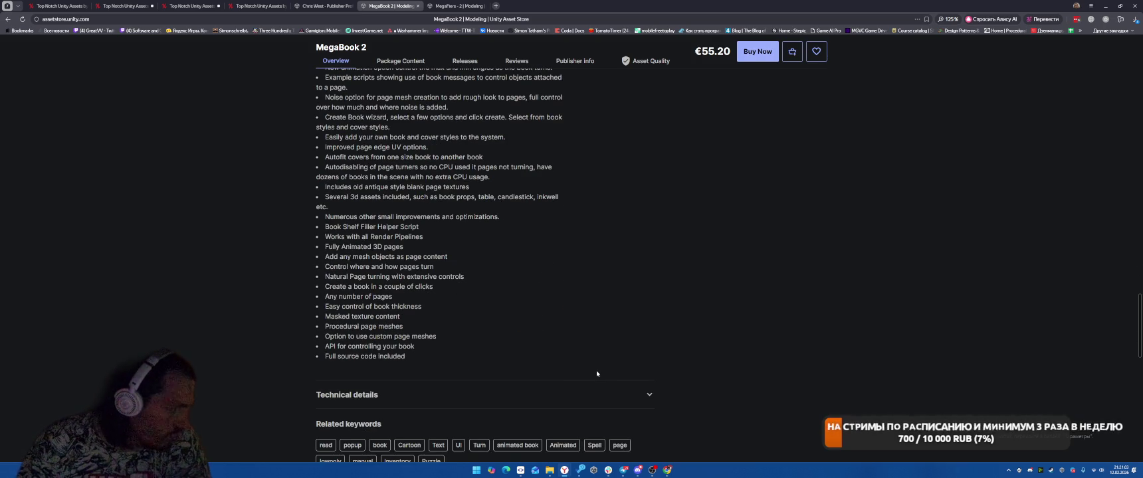
scroll(591, 374, up, 15)
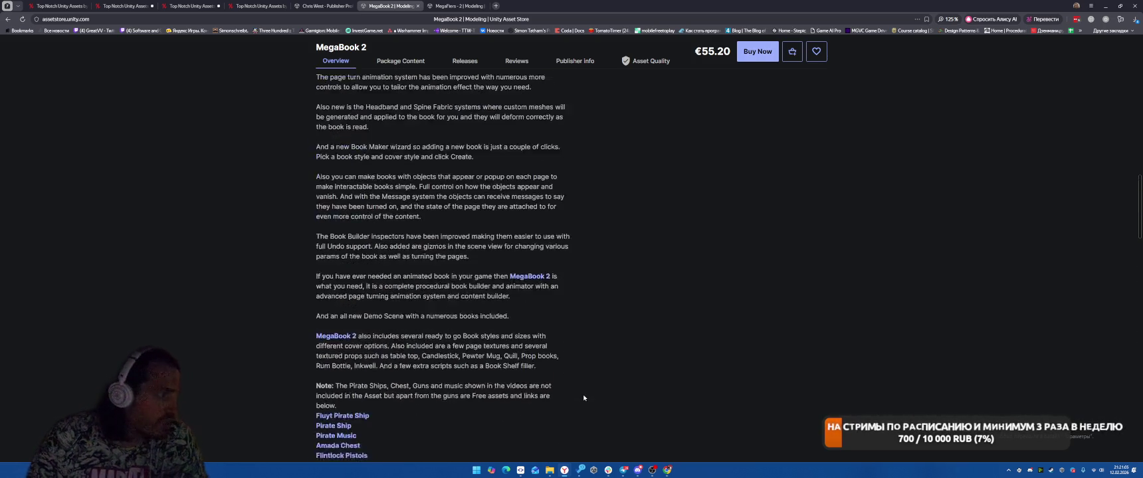
scroll(485, 236, up, 5)
scroll(467, 319, down, 1)
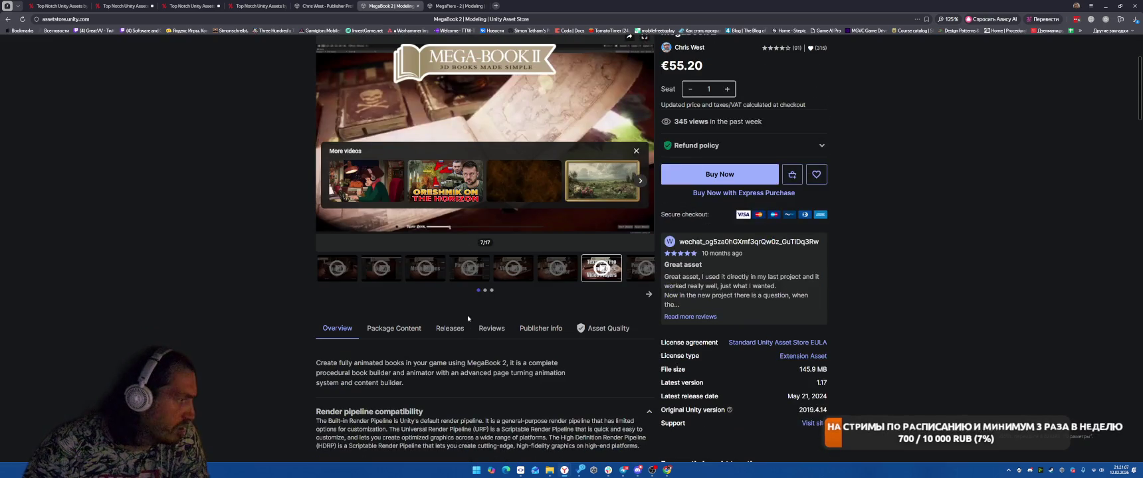
click(443, 336)
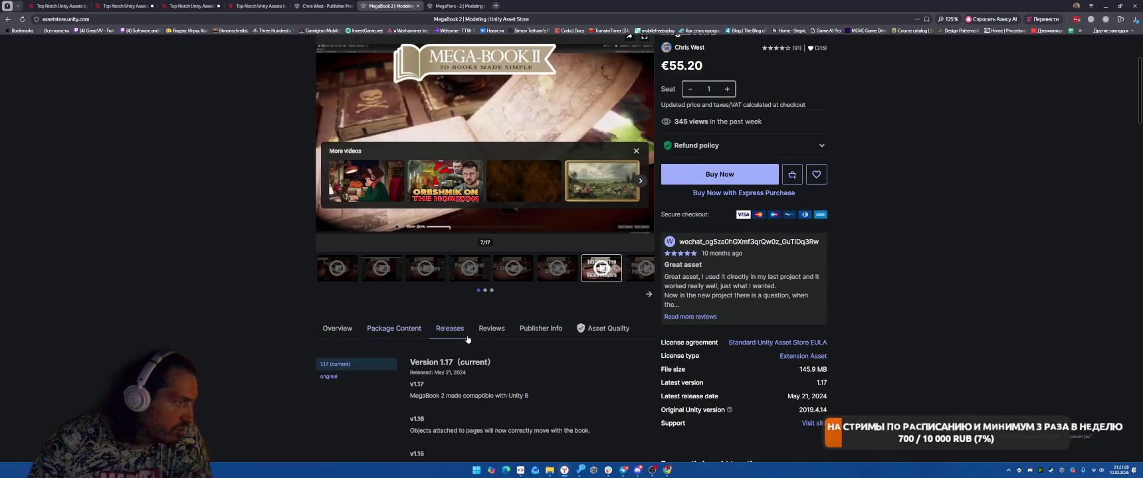
scroll(395, 300, down, 3)
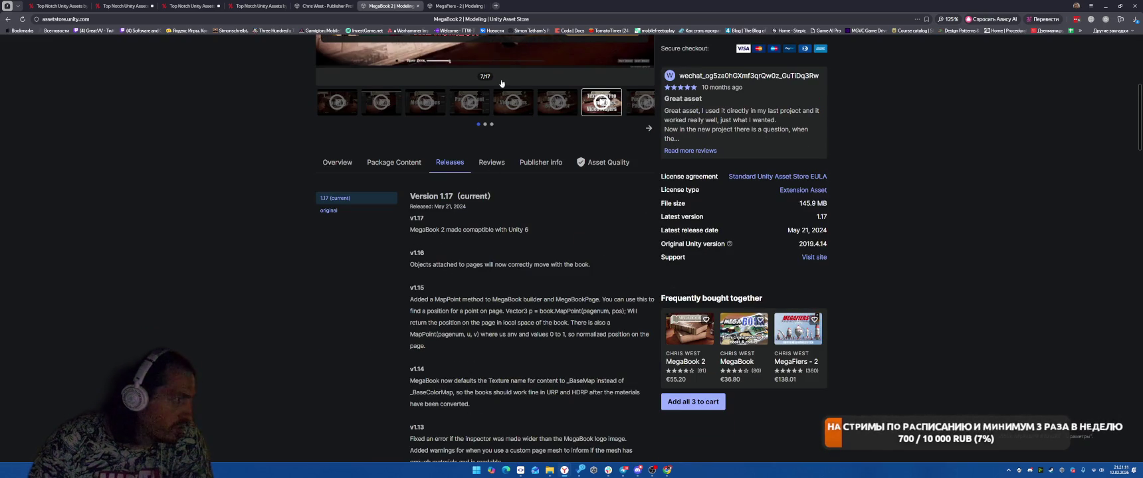
Step: Close MegaBook 2 and MegaFiers - 2, then open Mega Scatter from the Chris West publisher page
click(418, 7)
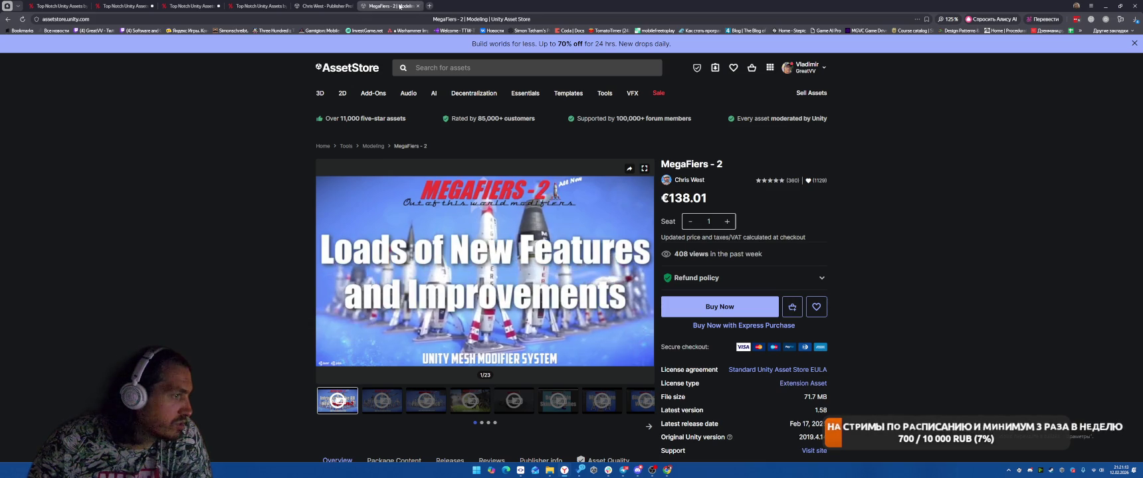
click(418, 6)
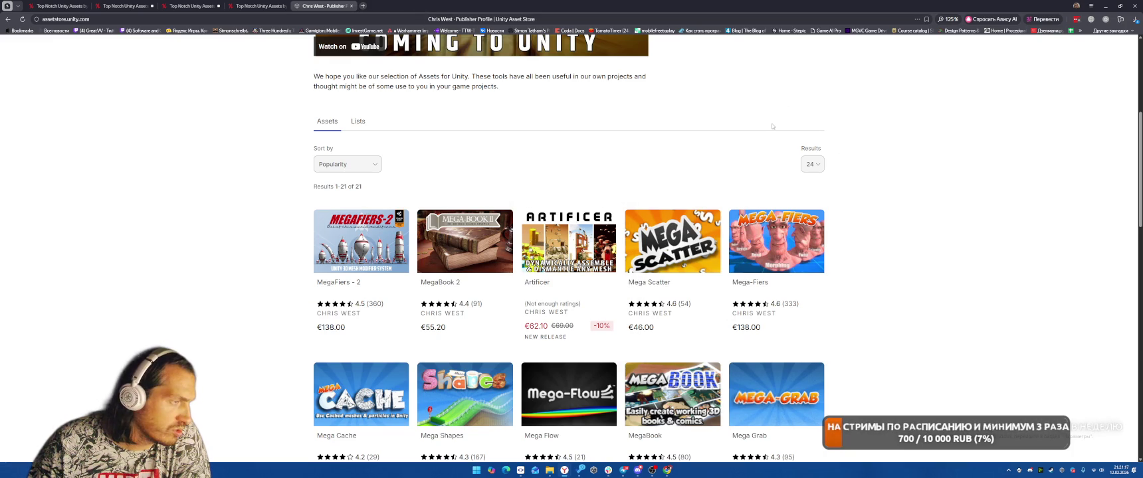
click(249, 7)
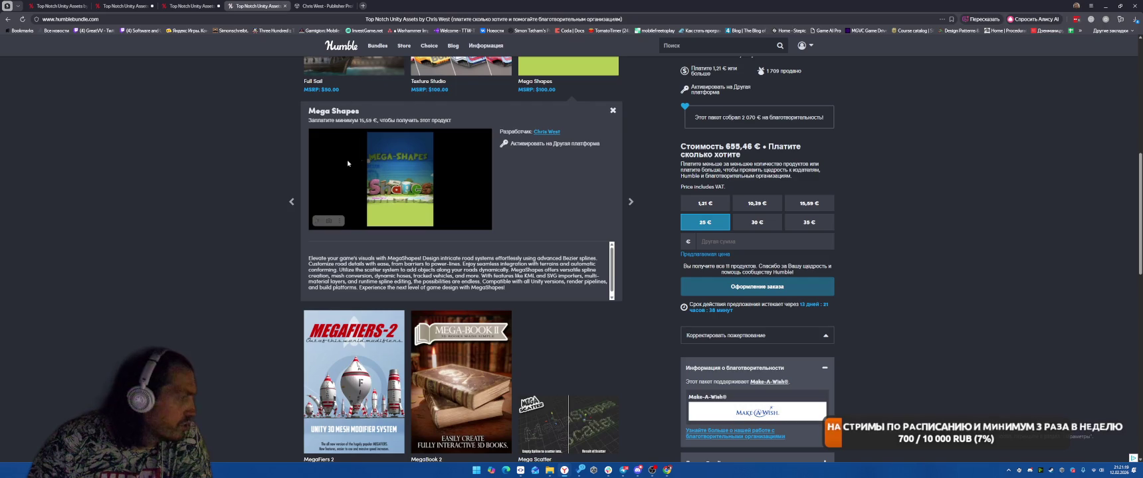
scroll(240, 211, down, 1)
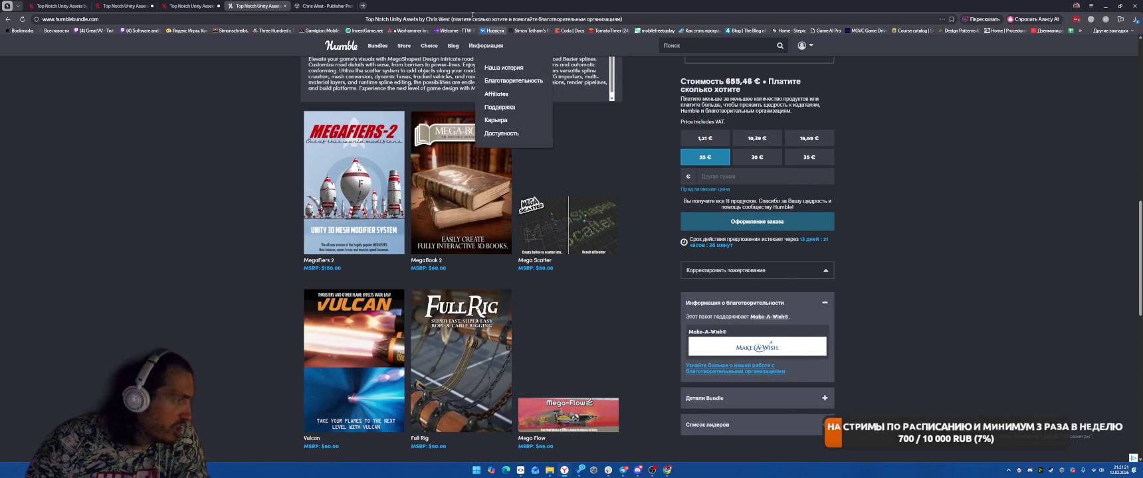
click(354, 3)
middle_click(666, 269)
click(391, 4)
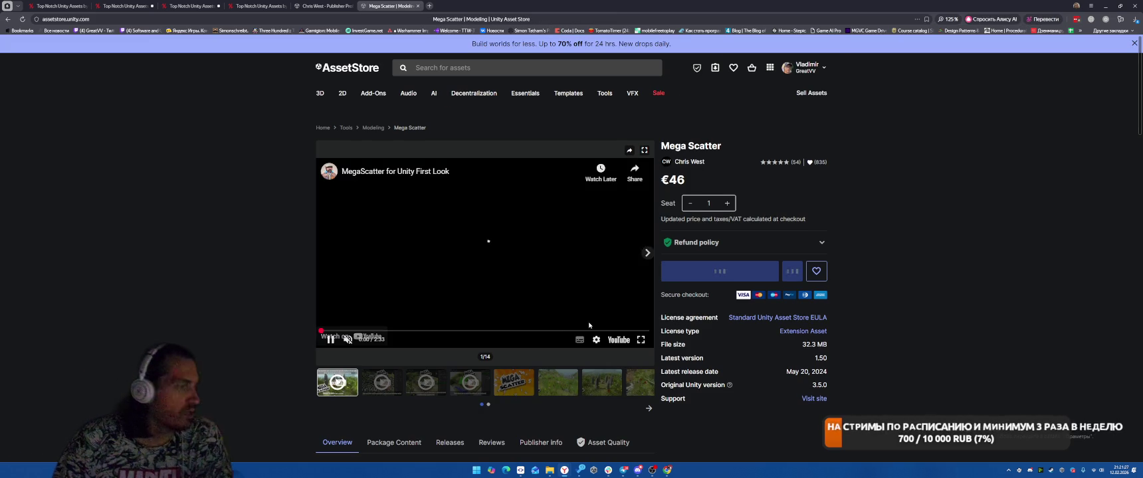
Step: Browse the Mega Scatter gallery from the sixth image onward
scroll(555, 357, down, 3)
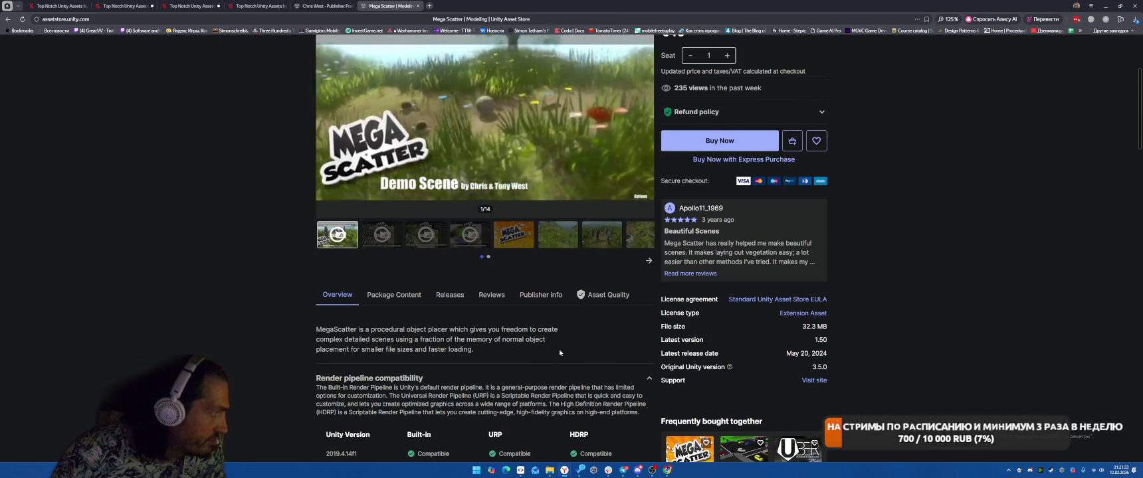
scroll(559, 353, up, 1)
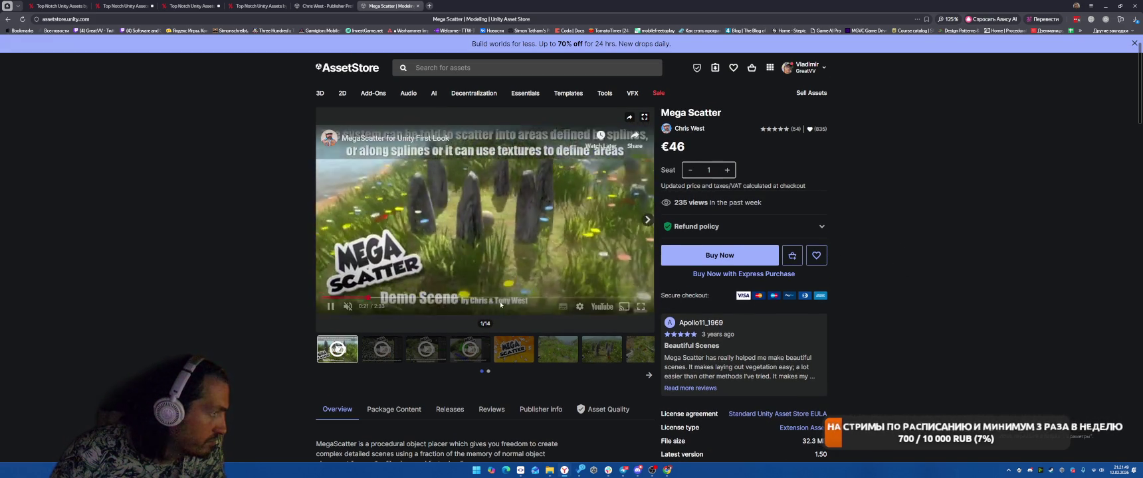
click(557, 349)
click(604, 349)
click(640, 350)
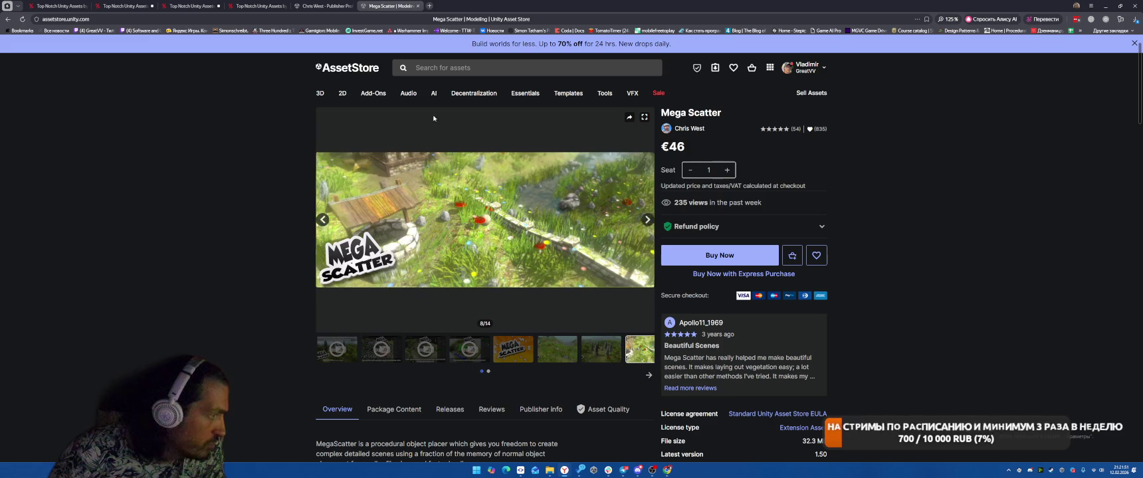
Step: Close the Mega Scatter page and the Chris West publisher page
click(418, 6)
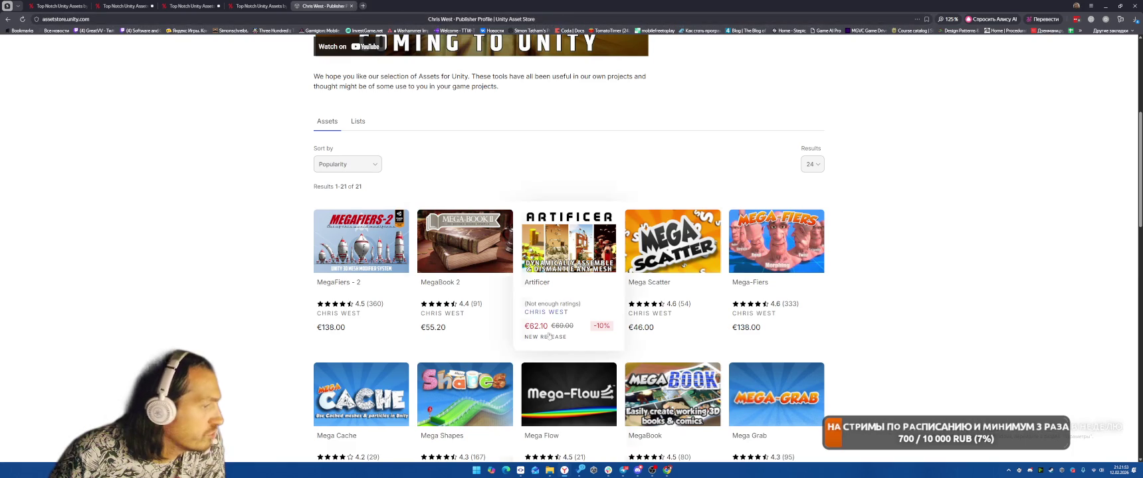
scroll(935, 244, down, 3)
scroll(596, 230, down, 2)
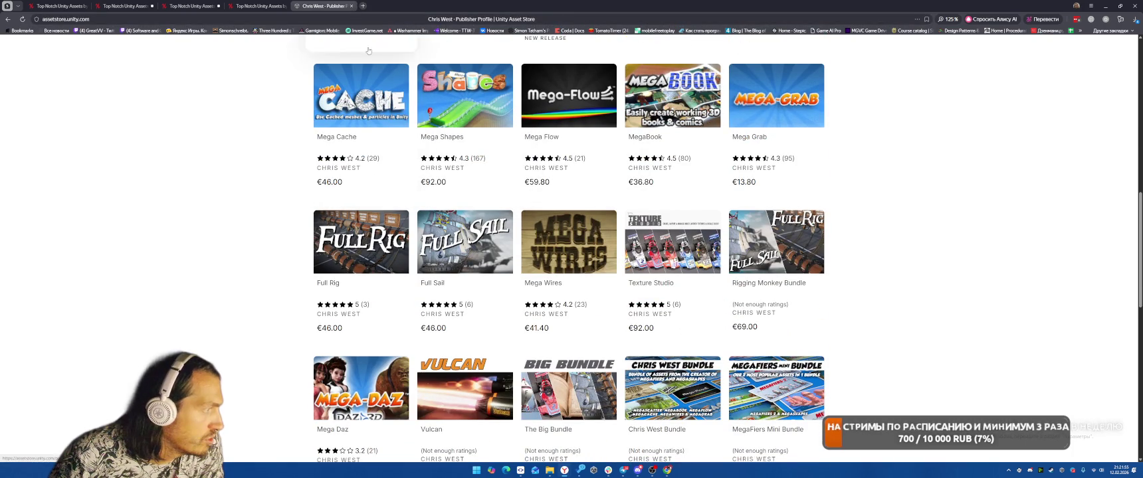
click(351, 6)
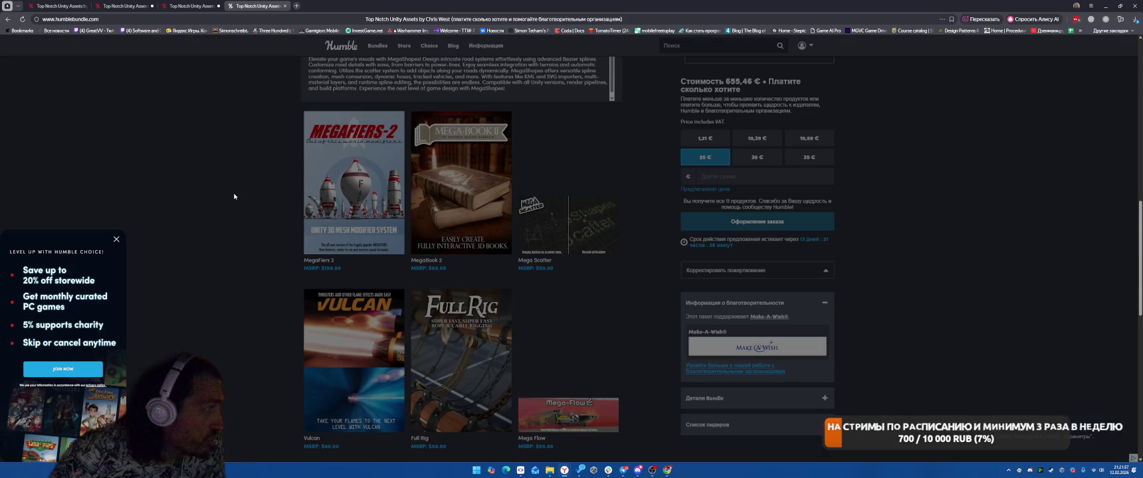
Step: Dismiss the Humble Choice popup and close the two duplicate Top Notch Unity Assets bundle tabs
click(248, 246)
scroll(273, 236, down, 5)
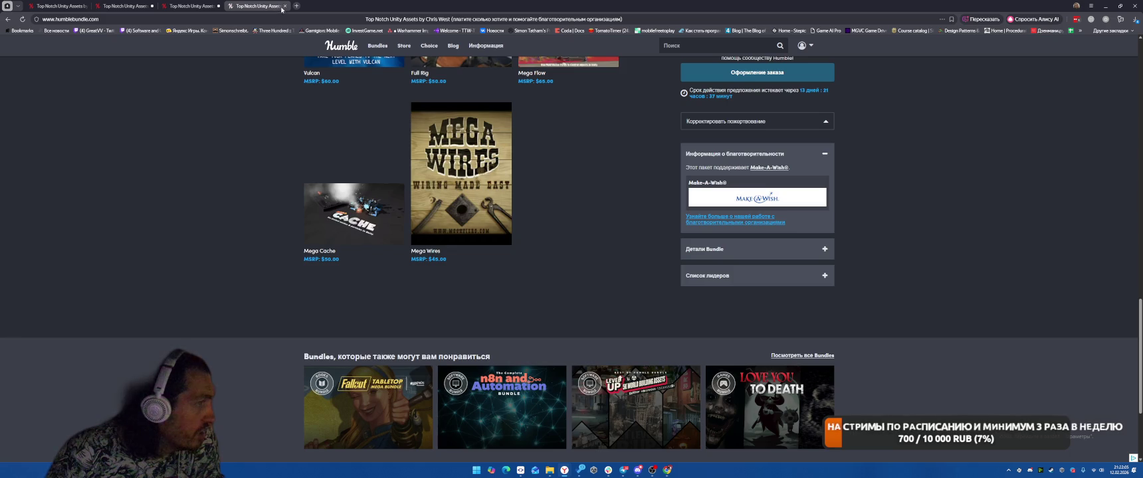
scroll(649, 237, up, 10)
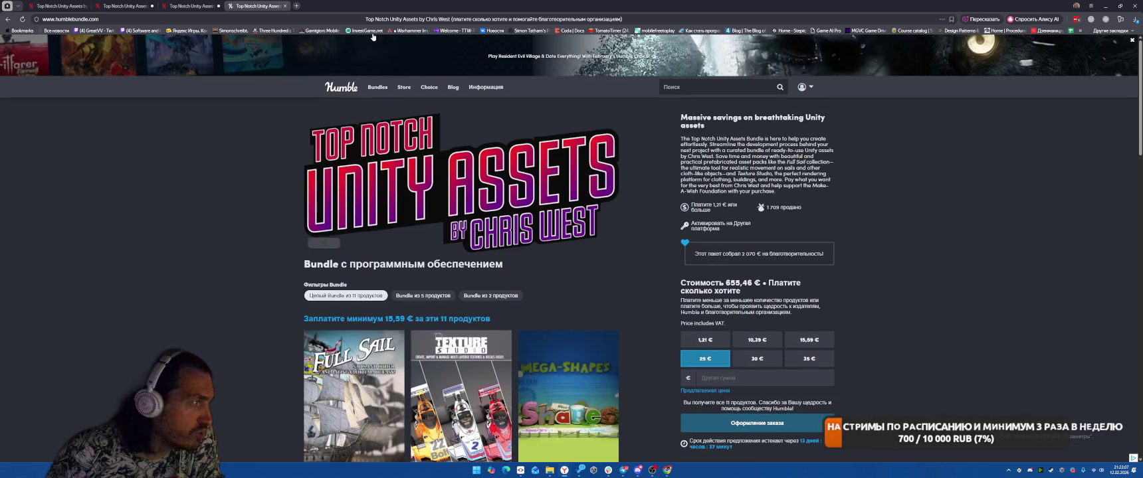
click(285, 6)
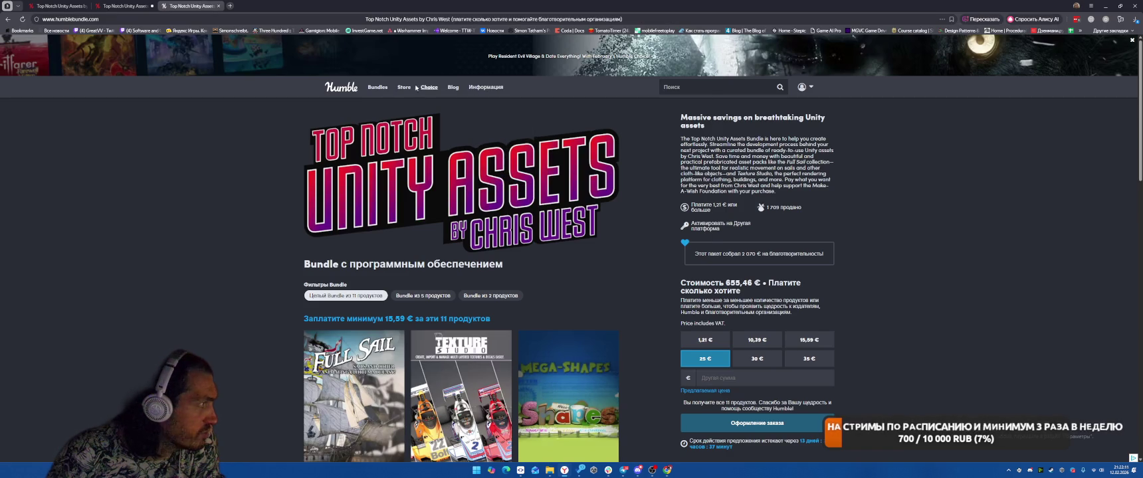
click(218, 6)
scroll(481, 177, up, 3)
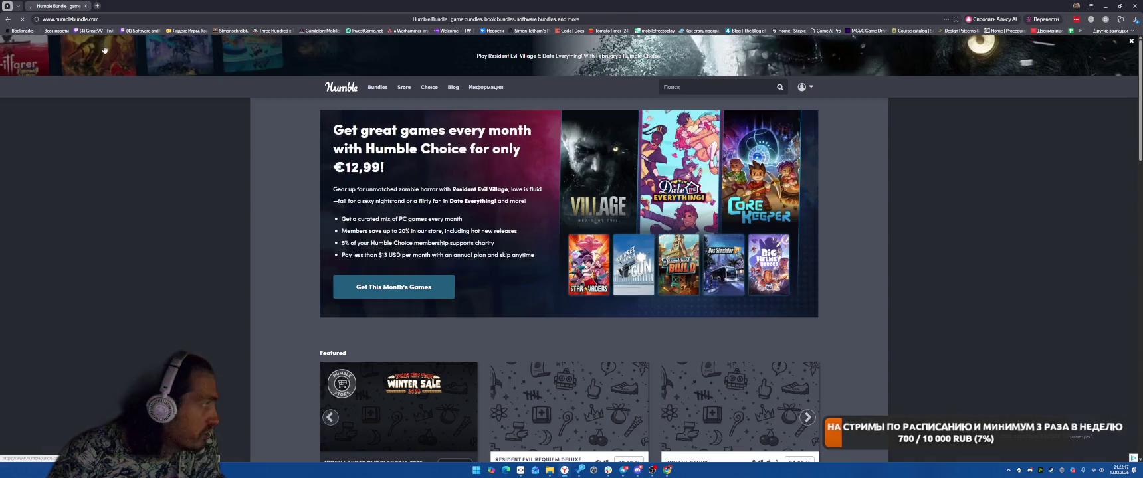
Step: Browse the Store and Bundles > Software bundles listing
mouse_move(403, 88)
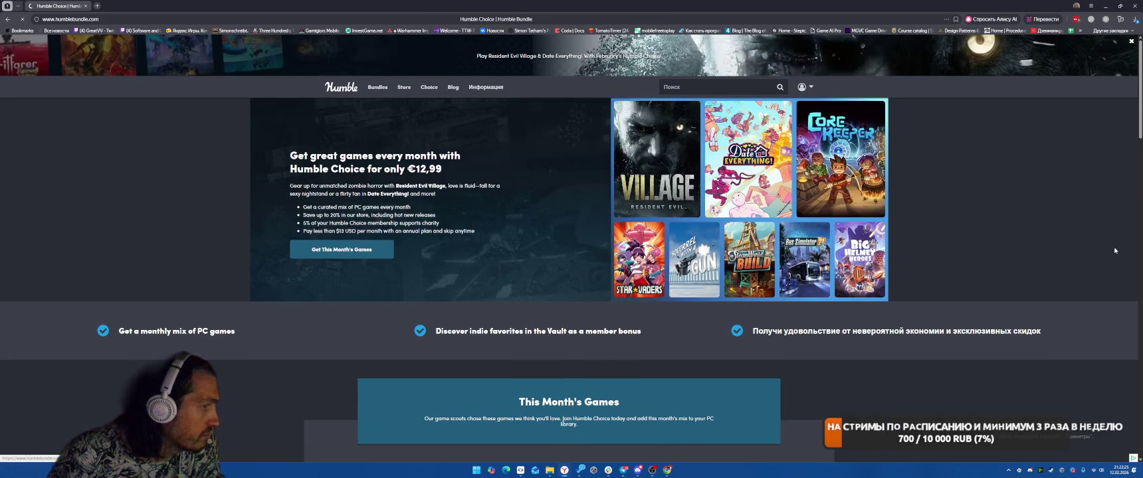
scroll(888, 273, down, 5)
scroll(888, 273, up, 2)
scroll(888, 273, up, 3)
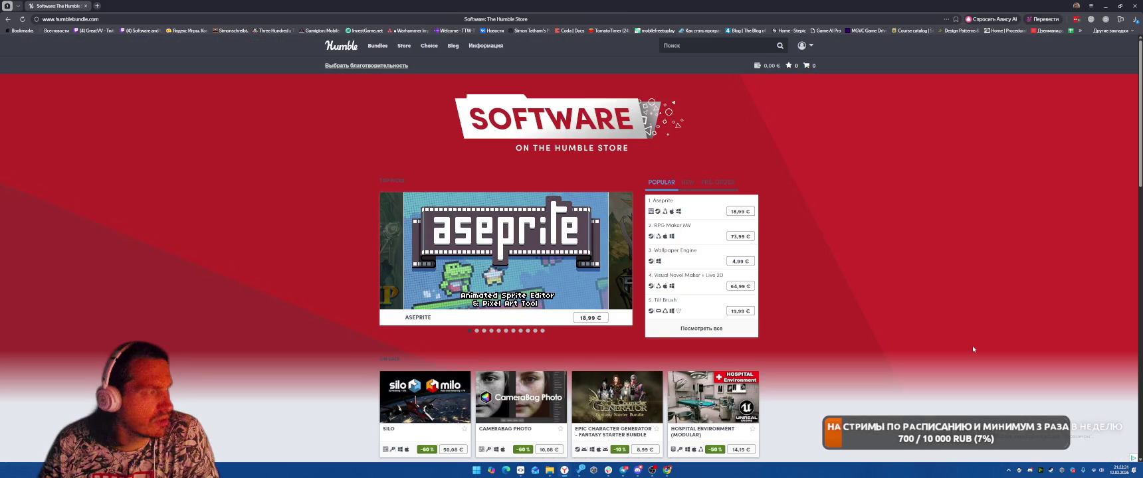
scroll(668, 218, down, 3)
scroll(832, 302, up, 2)
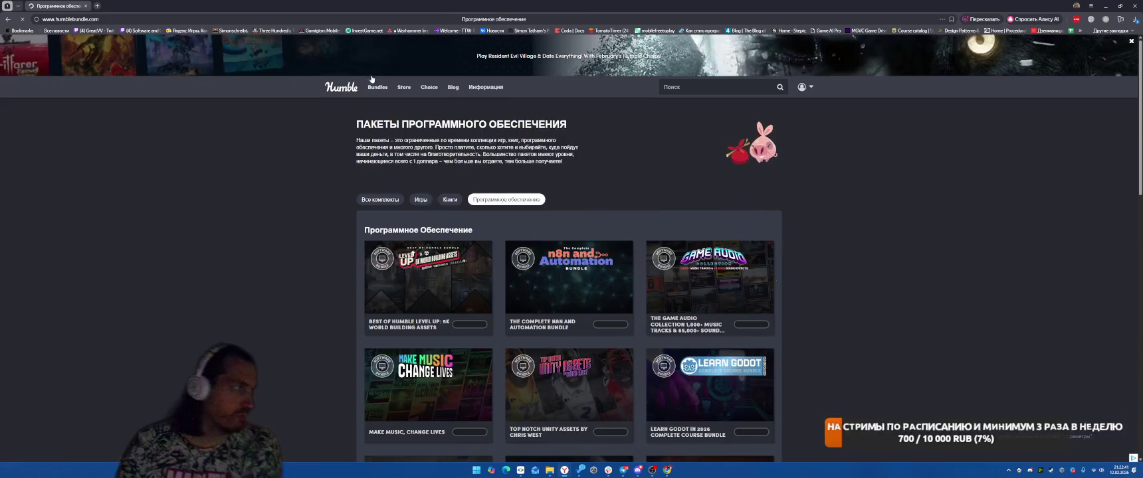
scroll(804, 191, down, 1)
scroll(880, 187, down, 4)
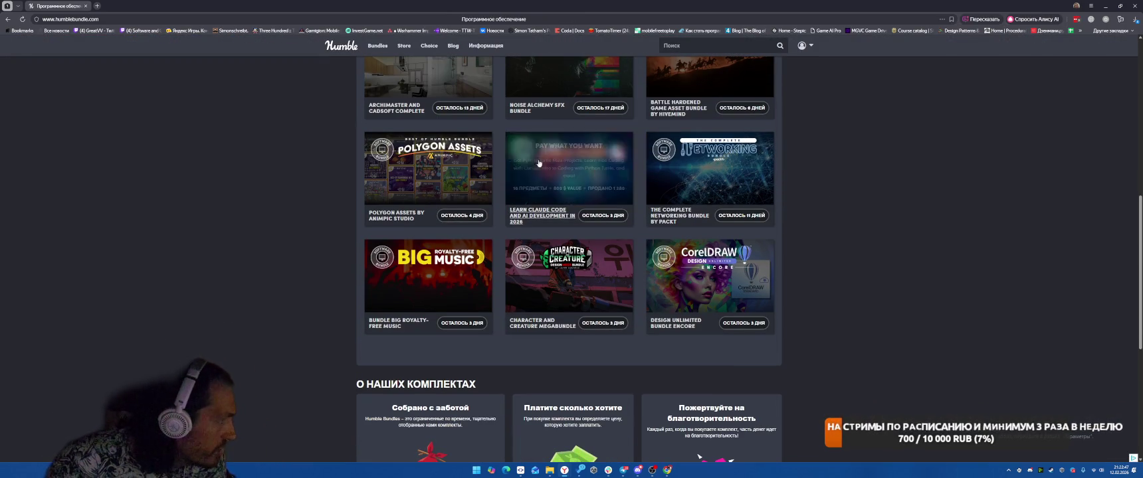
Step: Open the Polygon Assets by Animpic Studio bundle in a new tab and view it
right_click(429, 173)
click(458, 178)
scroll(816, 193, up, 2)
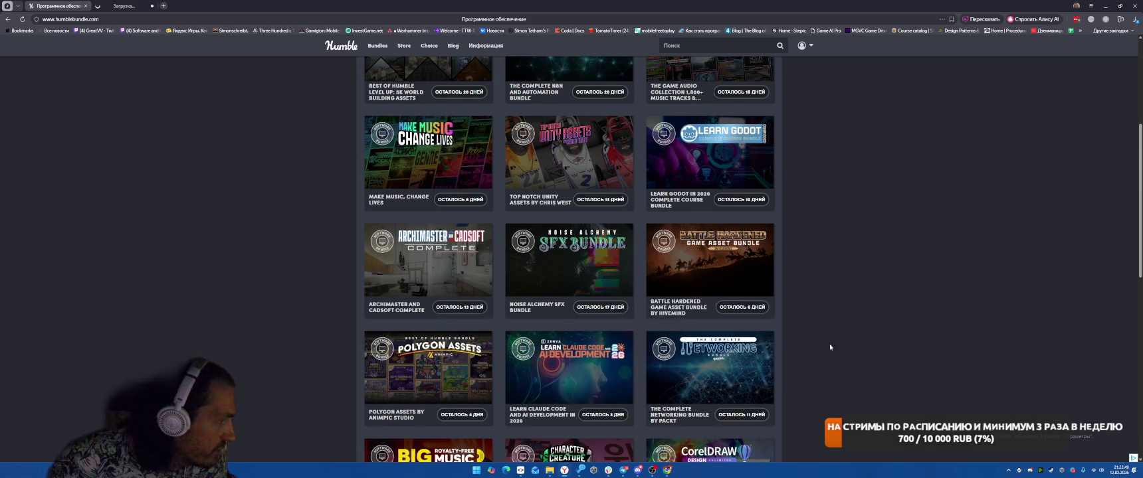
click(102, 4)
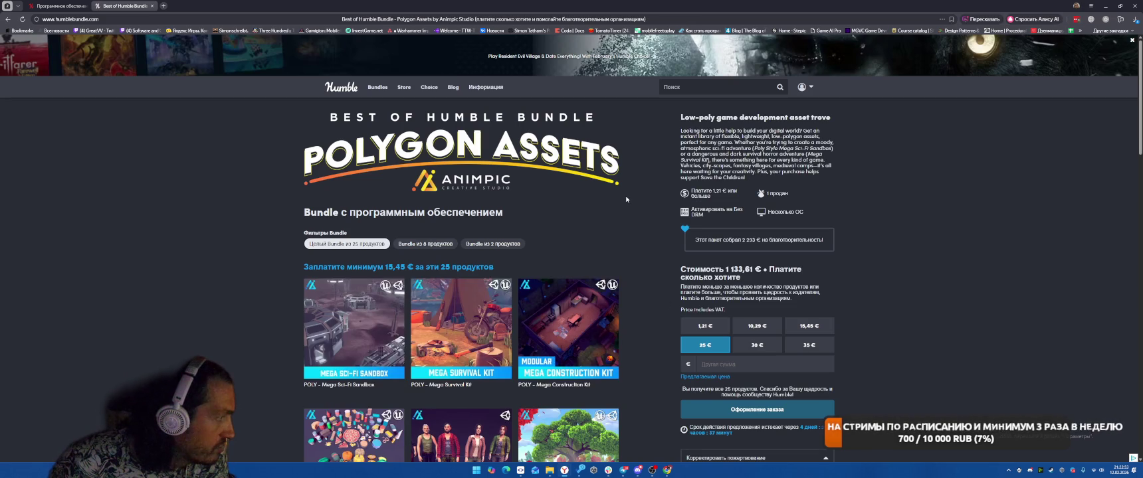
Step: Scroll the Polygon Assets product cards down to POLY - Survival Melee Weapons
scroll(653, 366, down, 2)
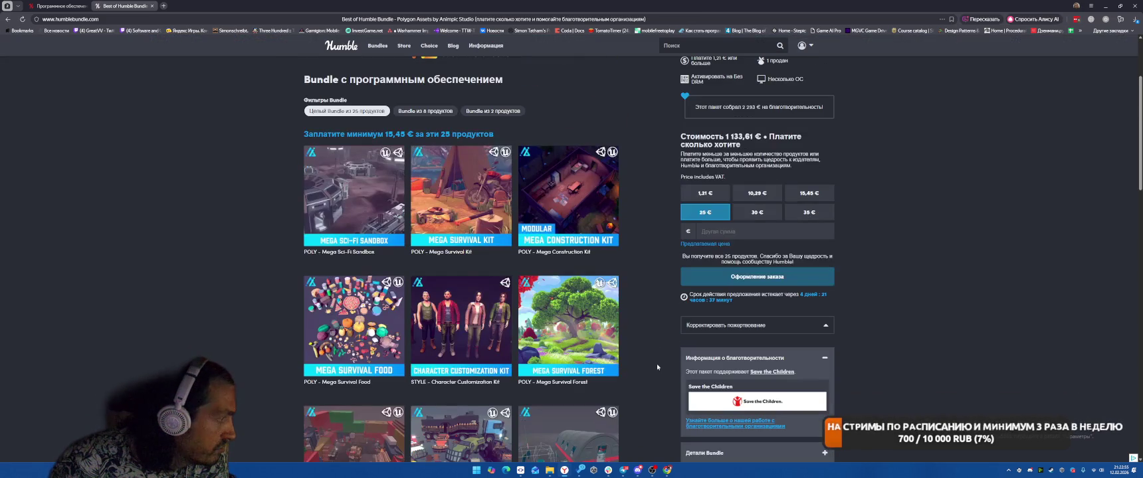
scroll(657, 362, down, 3)
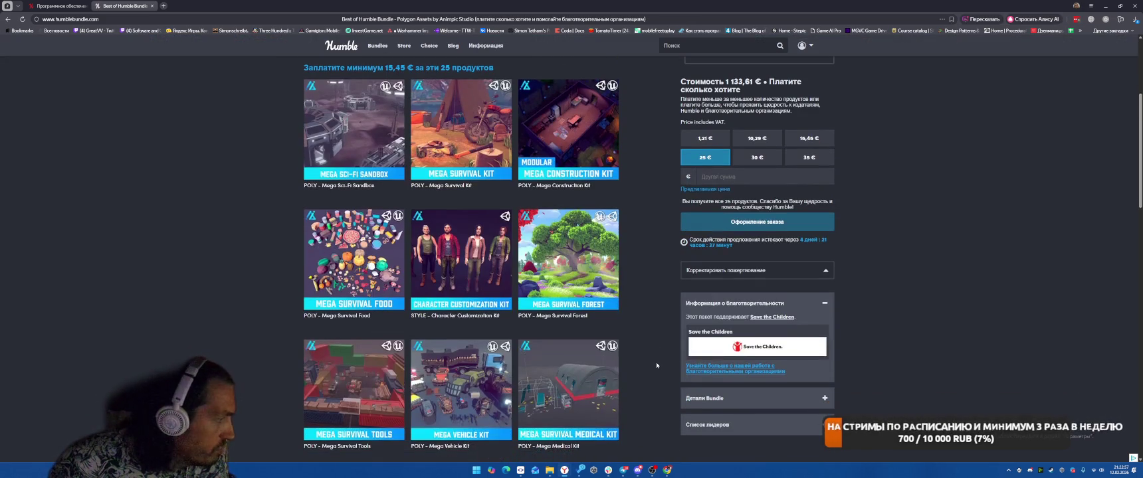
scroll(657, 365, down, 2)
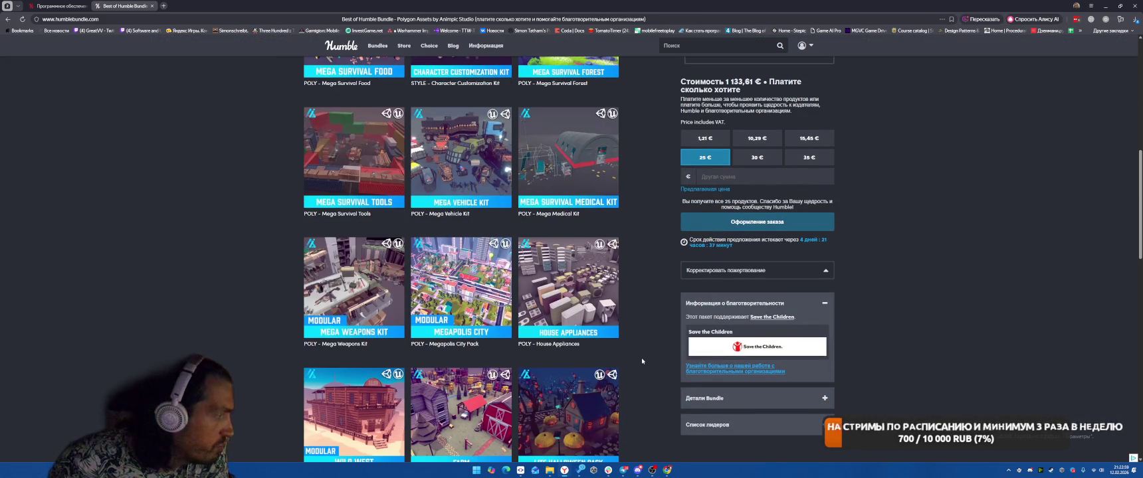
scroll(643, 367, down, 5)
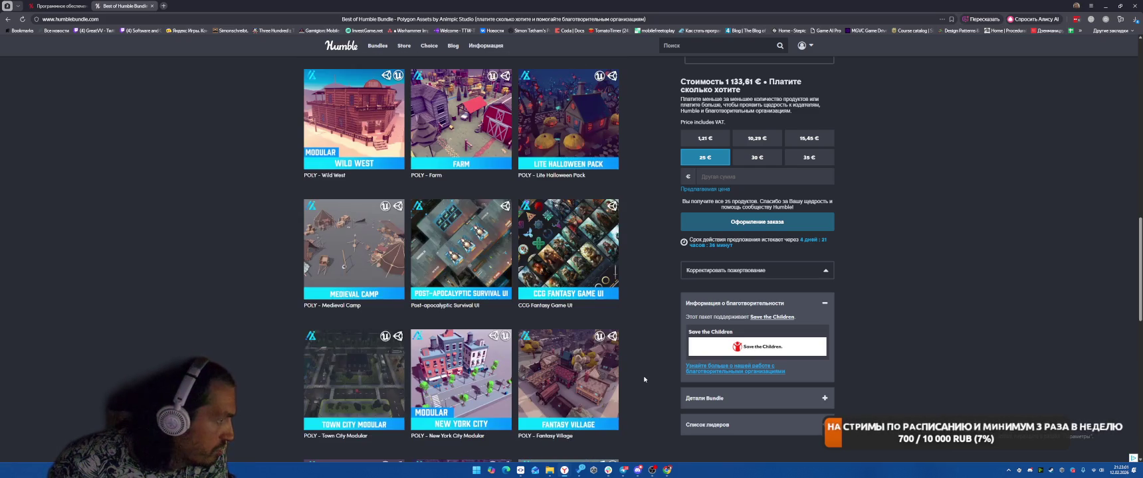
scroll(643, 376, down, 2)
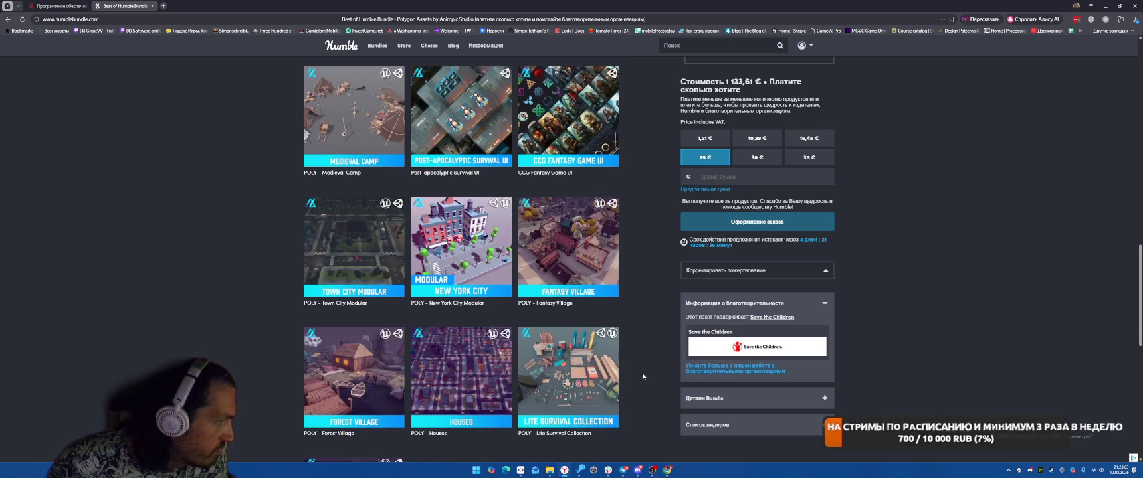
scroll(642, 372, down, 2)
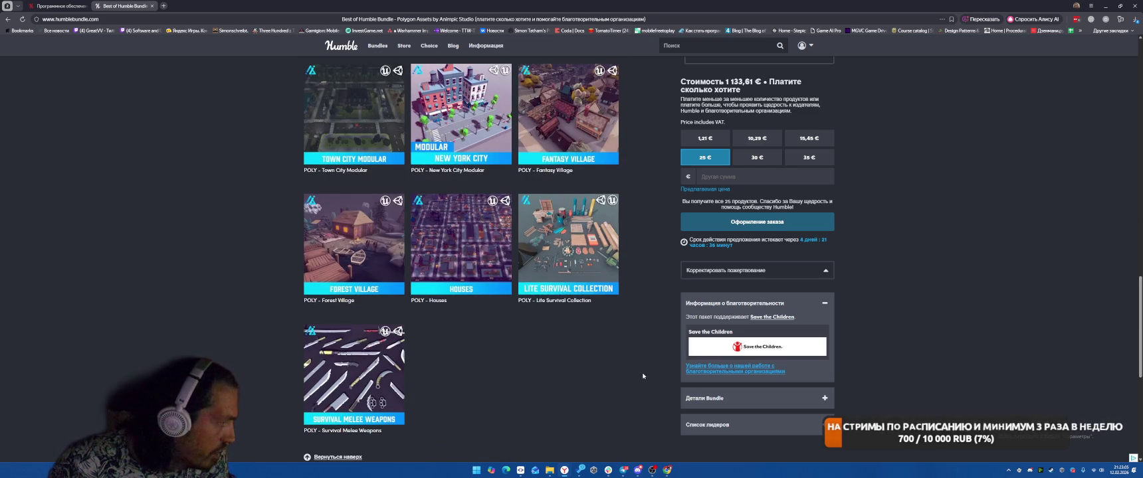
scroll(650, 342, up, 1)
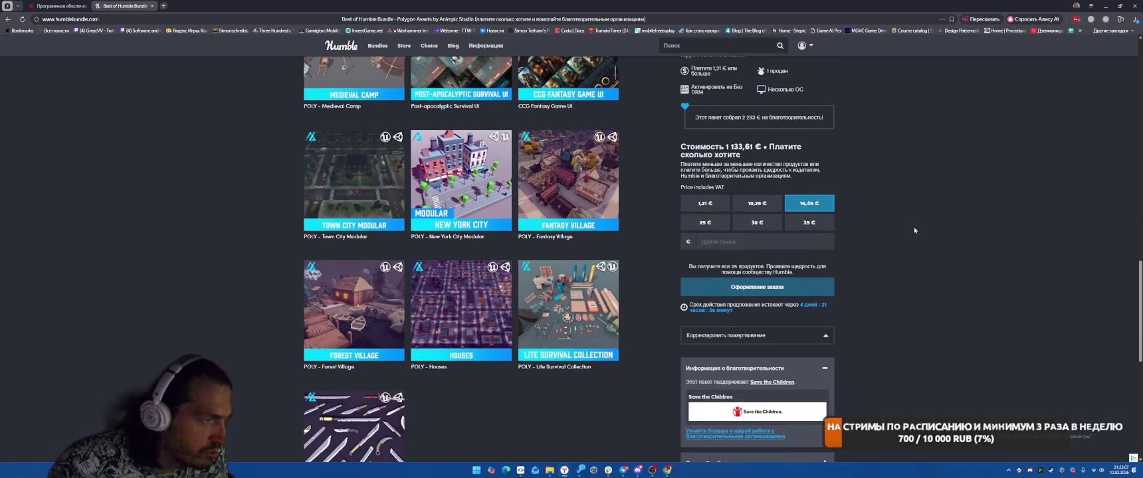
Step: Choose the 15,45 € tier with a custom split, lowering Humble's share and maxing Save the Children
click(805, 204)
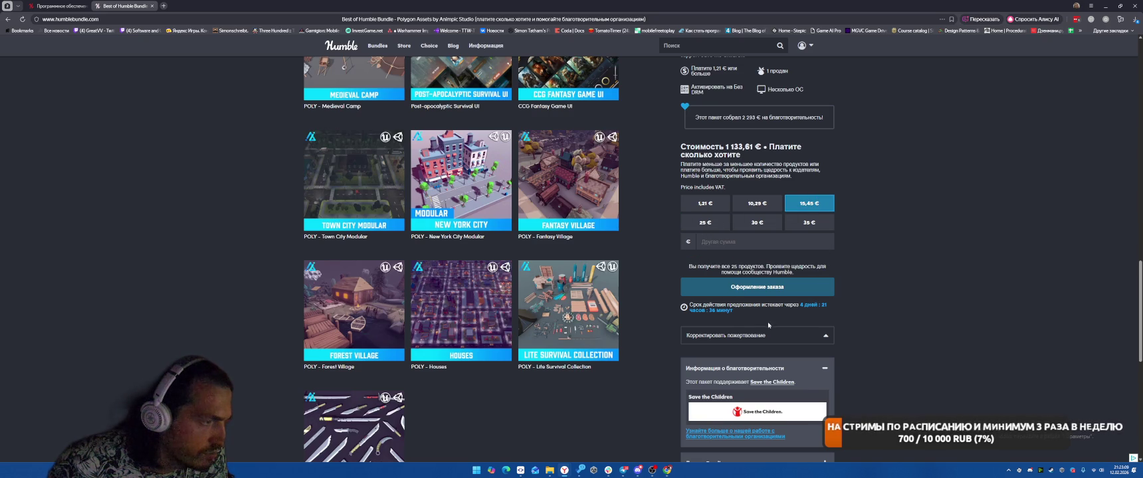
click(780, 339)
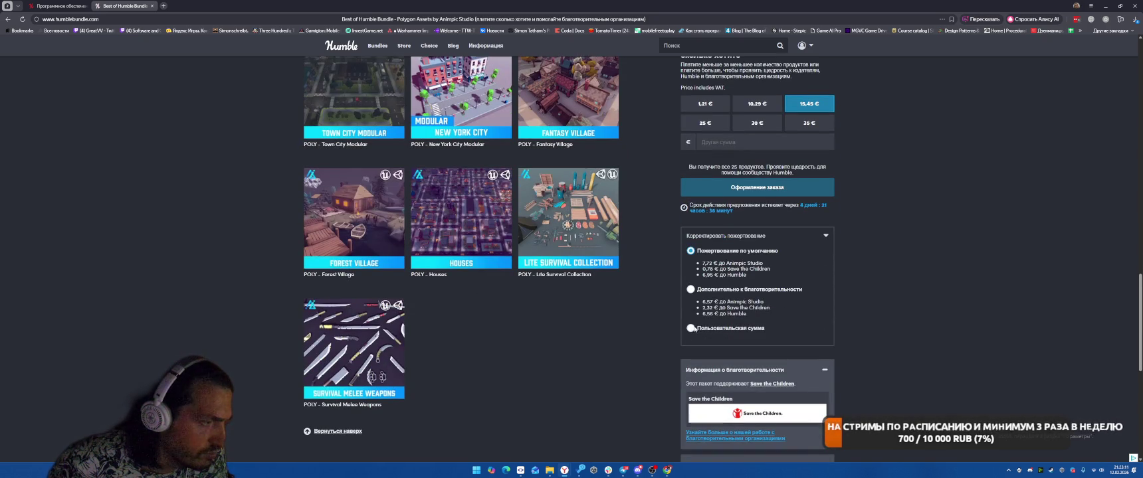
click(692, 329)
drag(733, 398, 625, 390)
drag(697, 375, 807, 374)
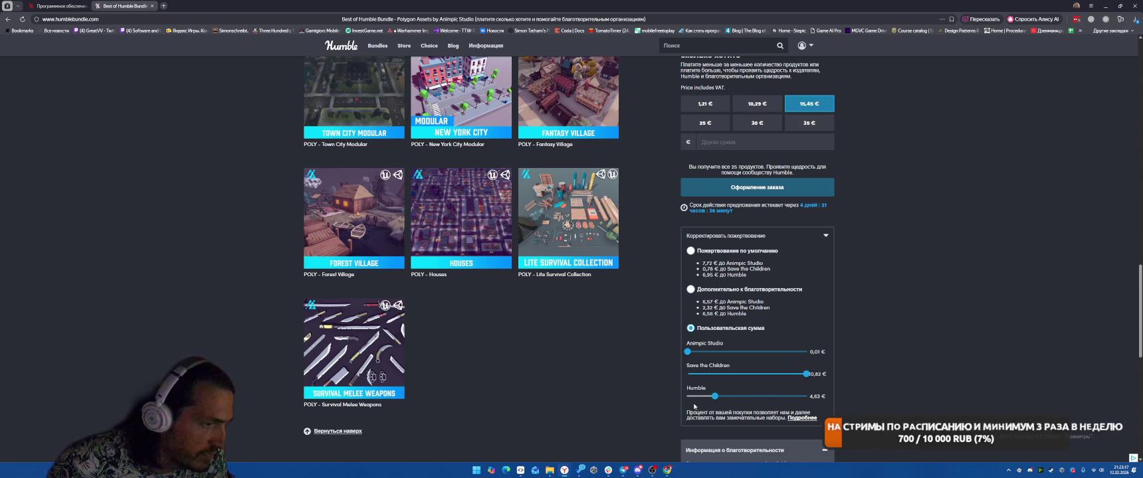
Step: Check the 10,82 € Save the Children split and proceed to checkout
scroll(716, 385, up, 2)
scroll(920, 316, down, 1)
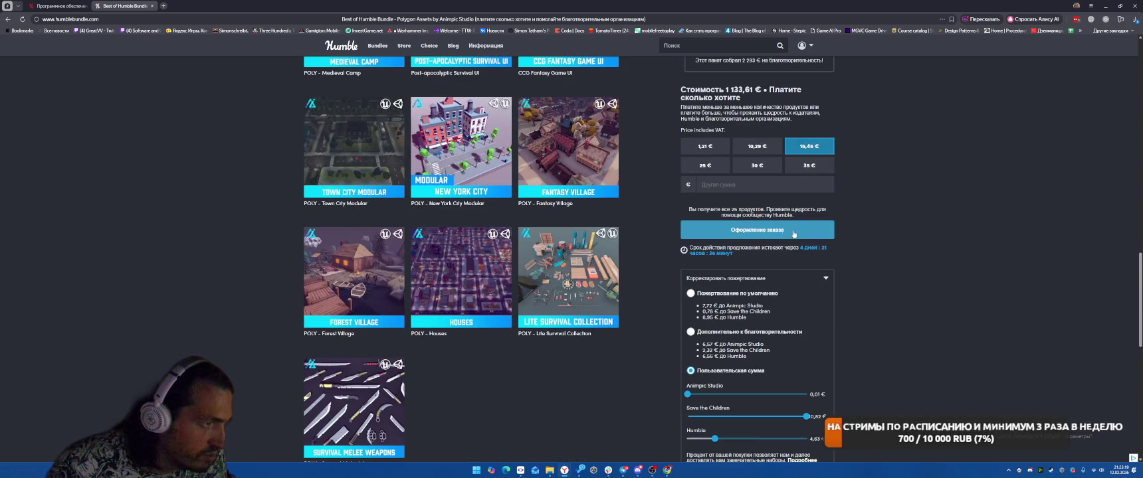
scroll(784, 266, up, 1)
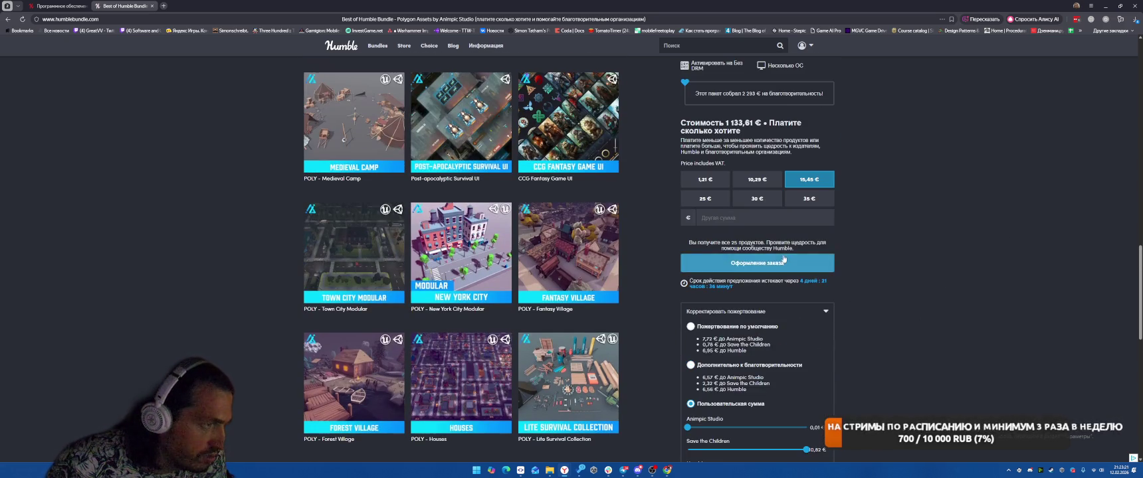
click(785, 264)
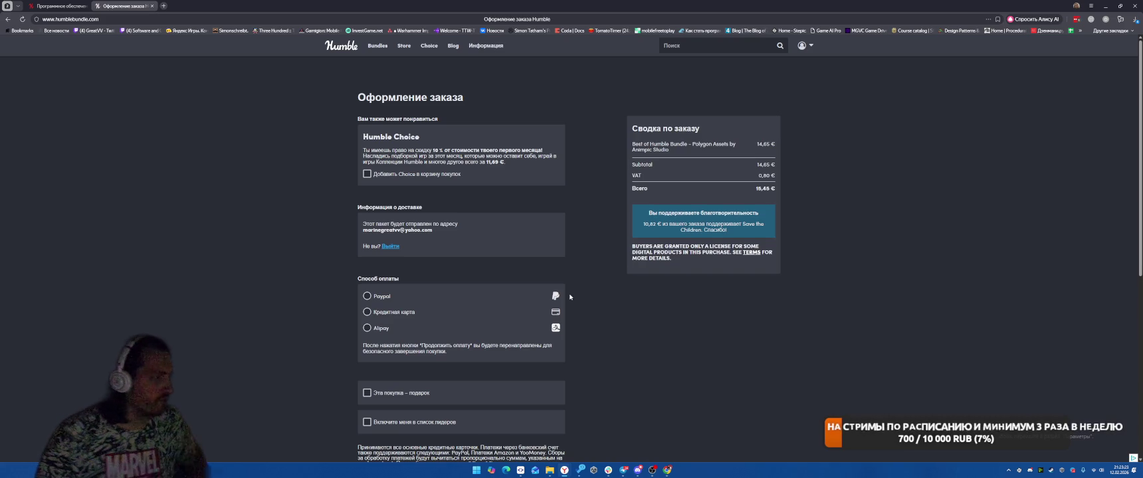
Step: Choose credit card ('Кредитная карта') as payment, then return to the software bundles listing
scroll(658, 326, down, 1)
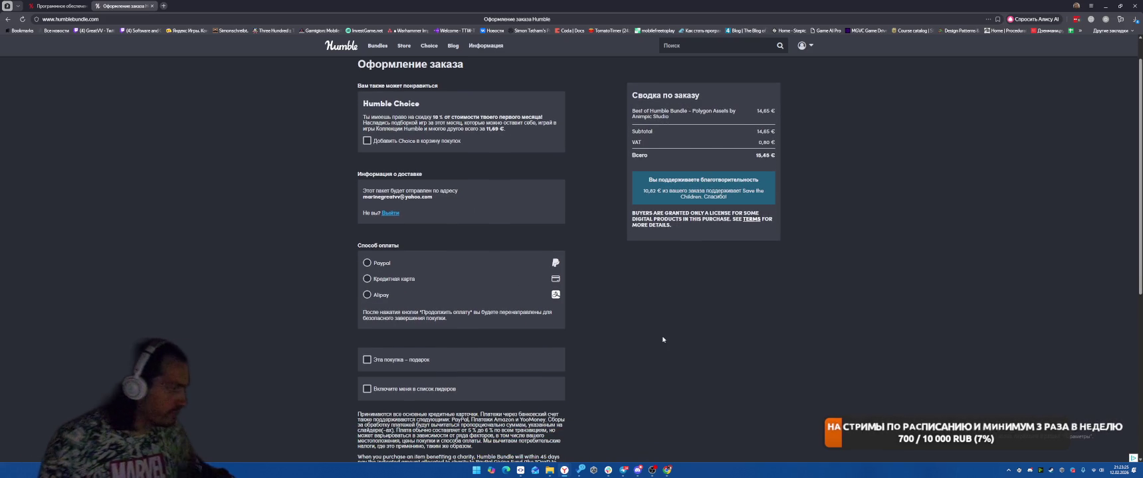
click(384, 279)
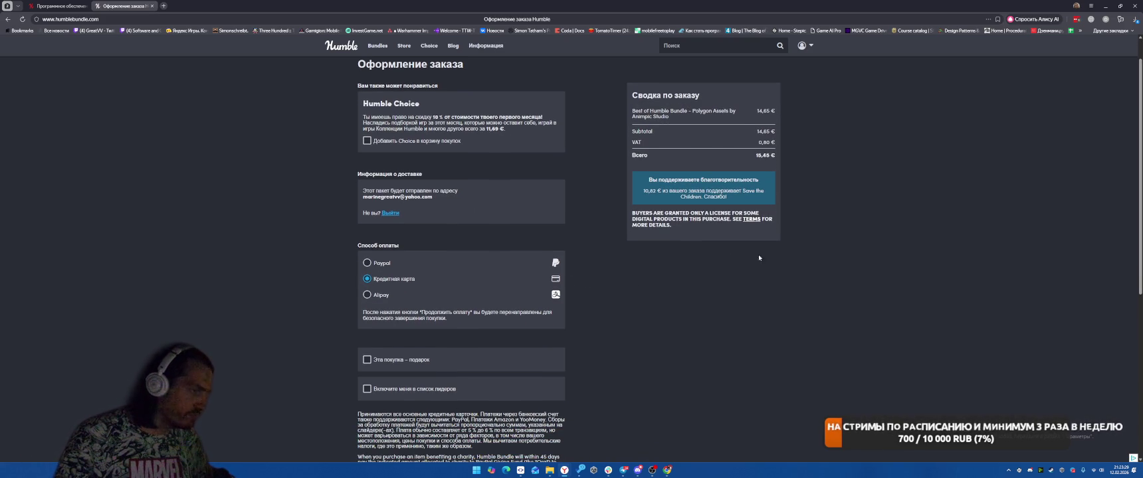
scroll(648, 345, down, 2)
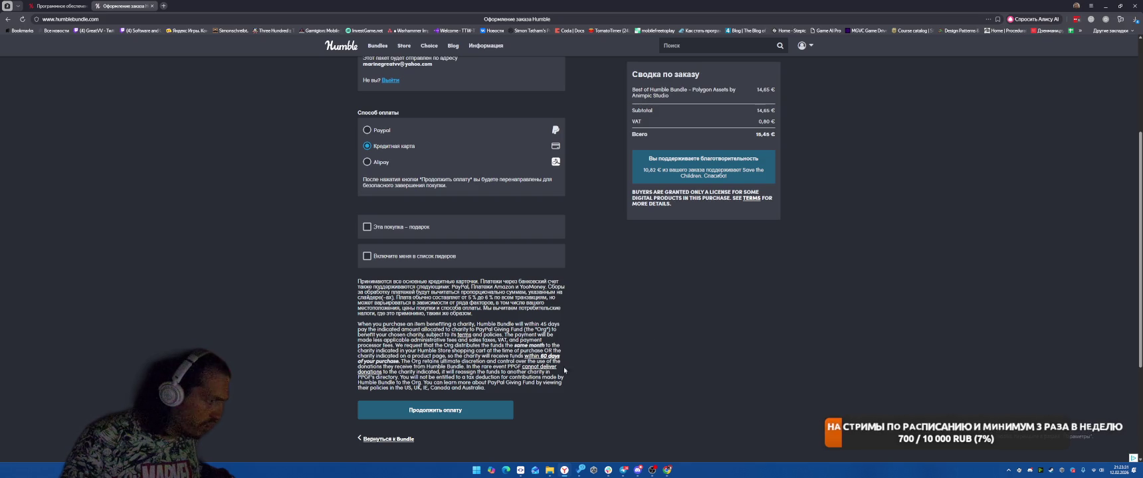
click(59, 5)
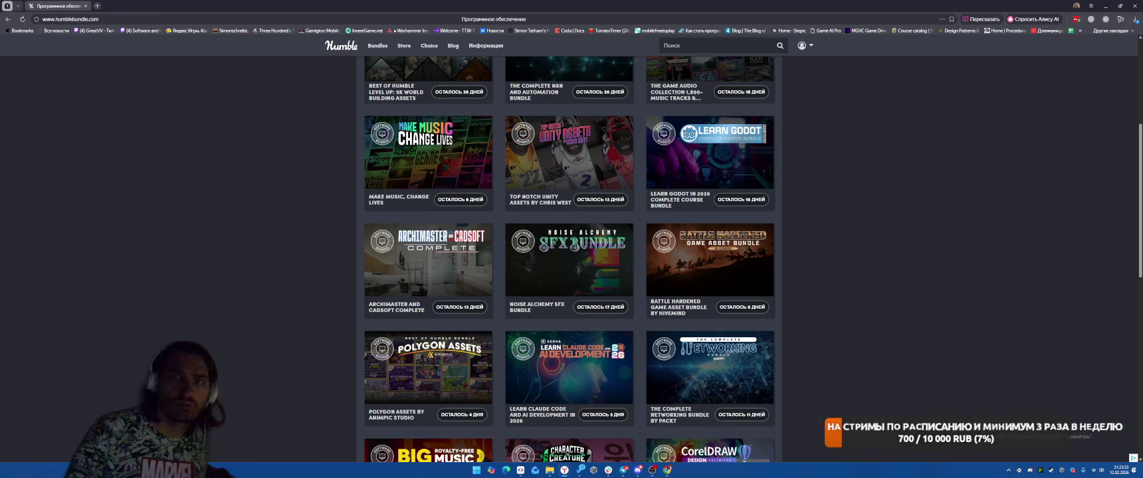
scroll(912, 254, up, 1)
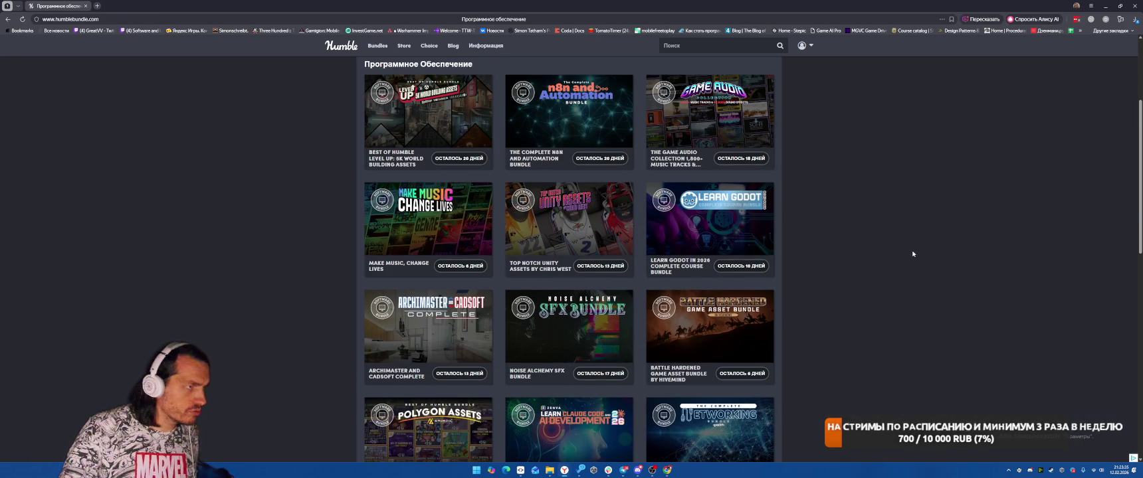
scroll(912, 254, up, 1)
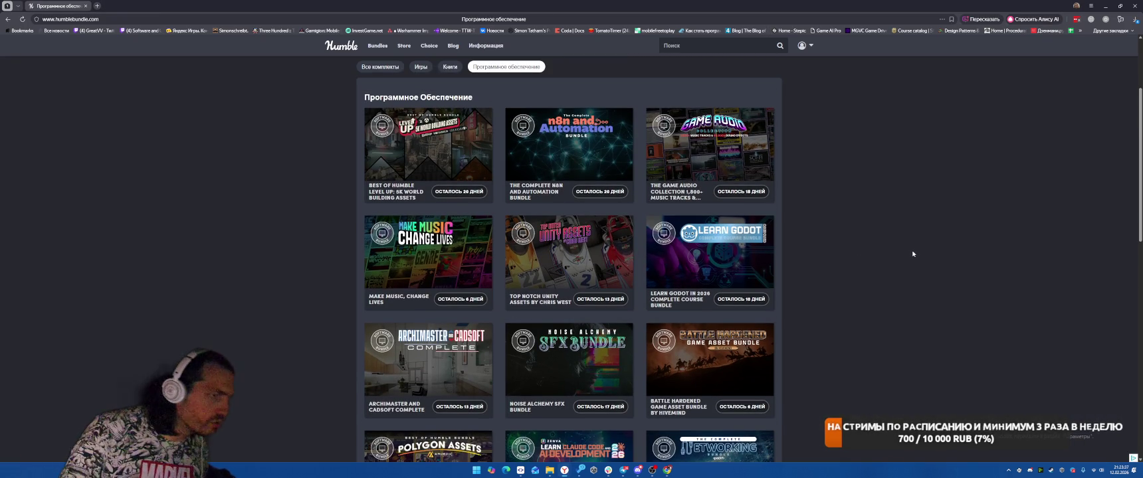
scroll(912, 254, down, 3)
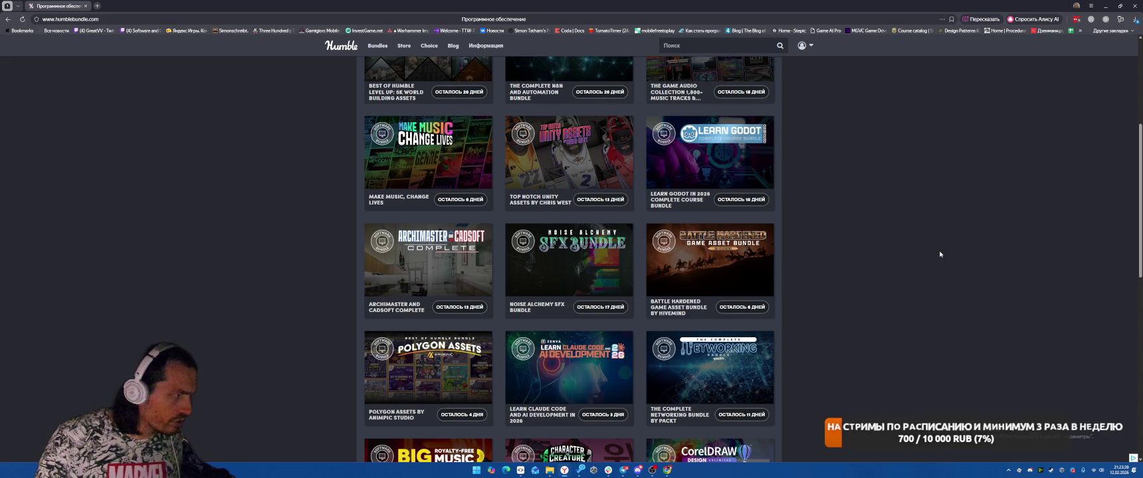
scroll(937, 259, down, 3)
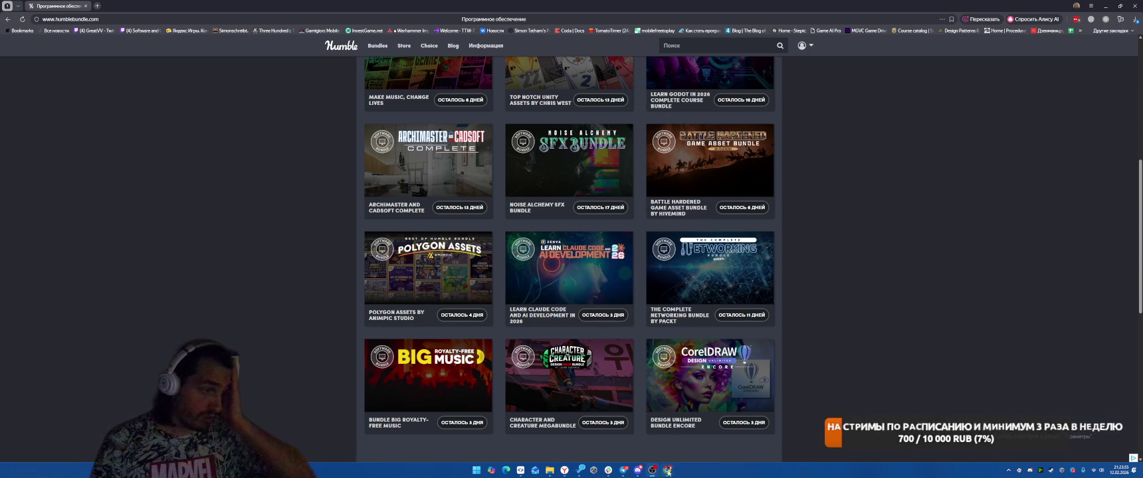
mouse_move(667, 470)
click(634, 437)
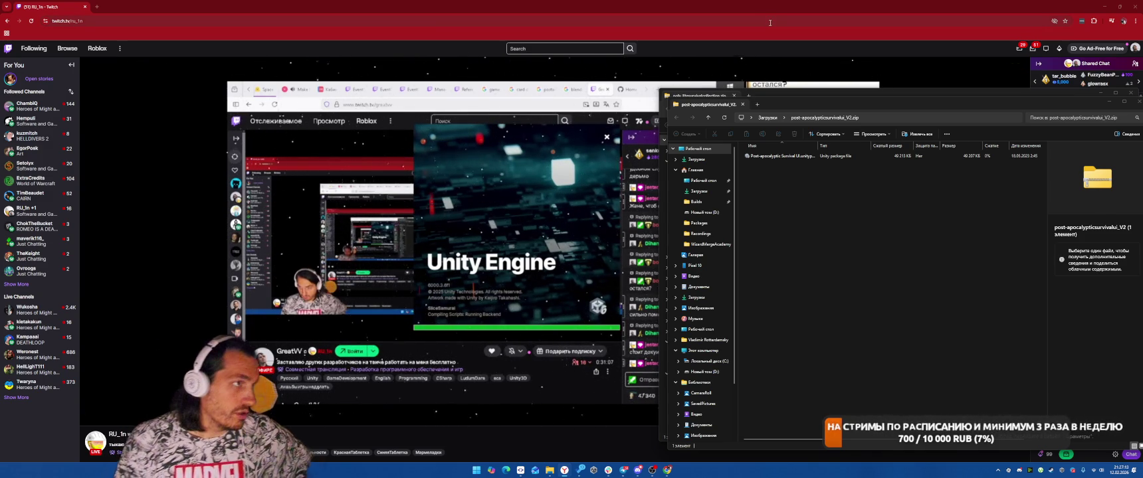
Step: Switch away from the download folder windows back to the Twitch Unity stream with Alt+Tab
key(alt+Tab)
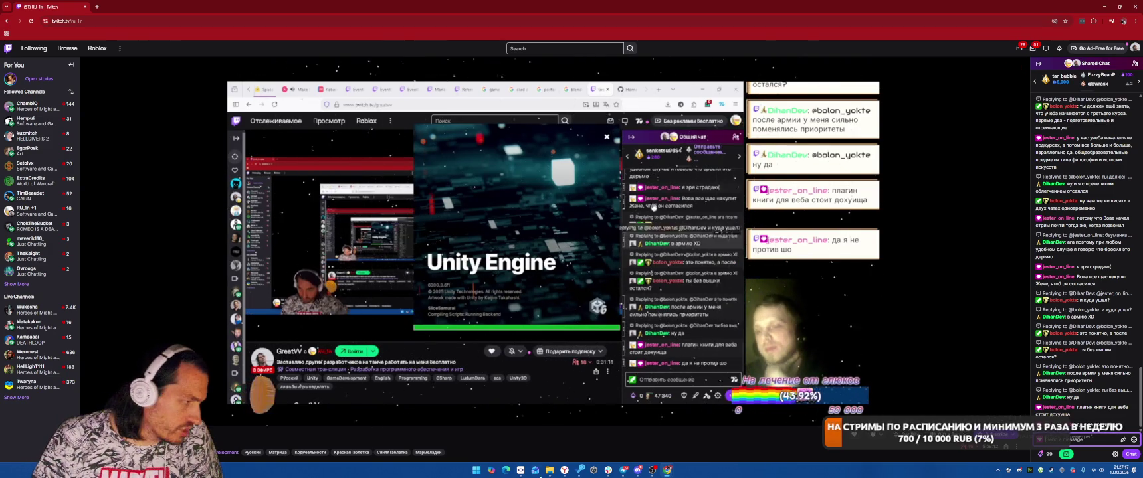
Step: Open Downloads, move it left, and select the survival UI, melee weapons and vehicle kit torrents
click(605, 428)
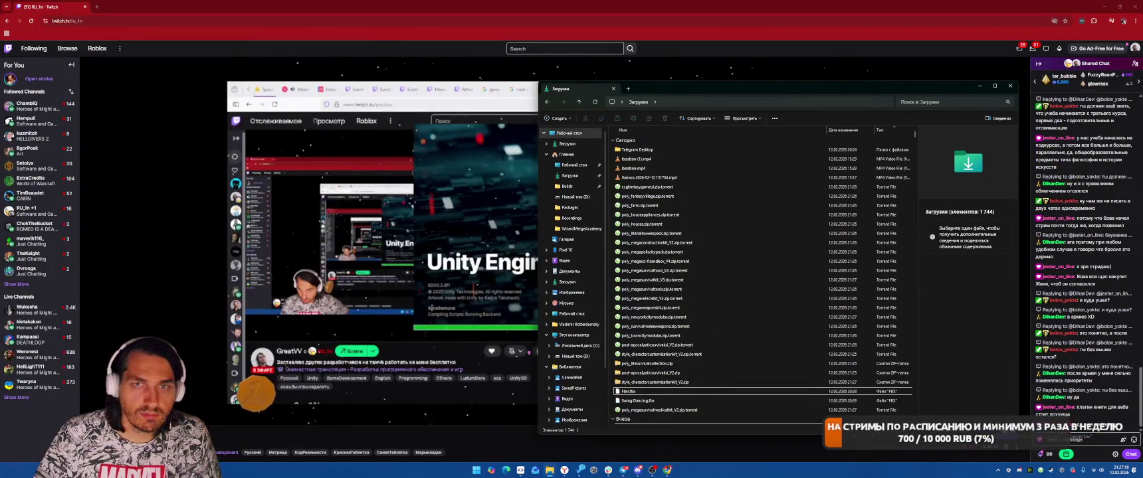
mouse_move(776, 87)
mouse_down()
mouse_move(436, 96)
mouse_move(231, 63)
mouse_move(578, 53)
mouse_move(725, 74)
mouse_move(742, 58)
mouse_up()
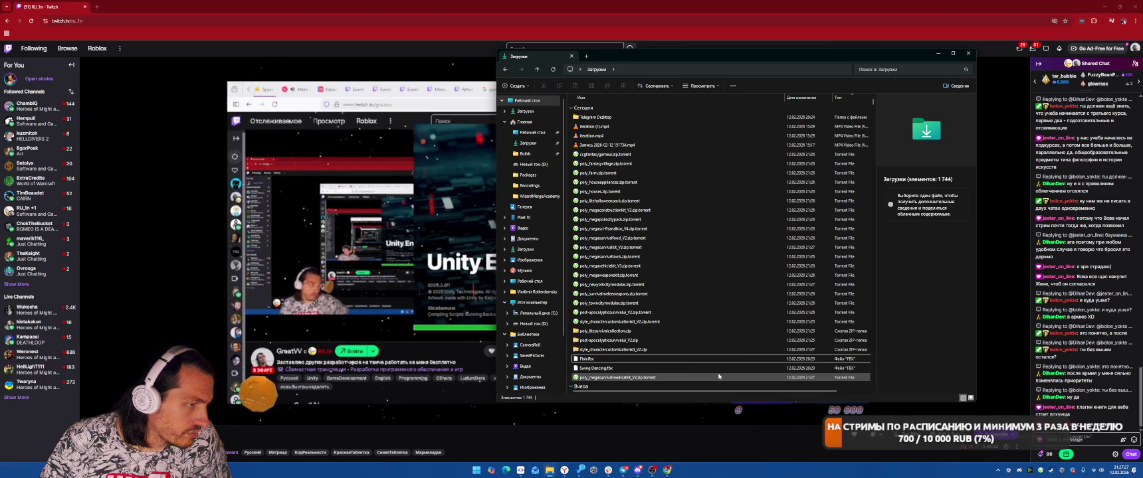
click(640, 313)
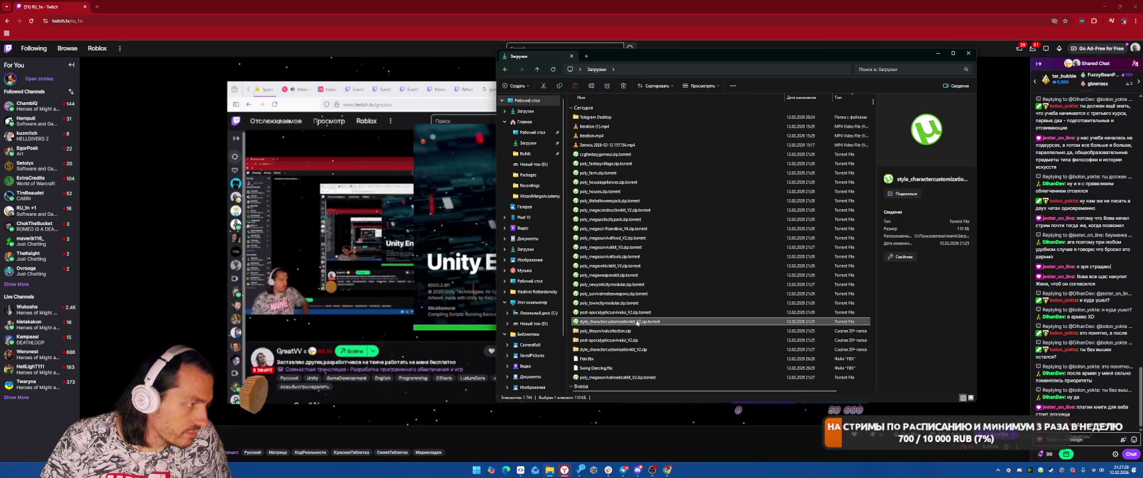
click(631, 304)
click(636, 295)
click(635, 285)
click(634, 276)
click(632, 268)
Step: Step through the survival food, Halloween pack, fantasy village and CCG fantasy UI torrent files
click(634, 257)
click(635, 248)
click(638, 238)
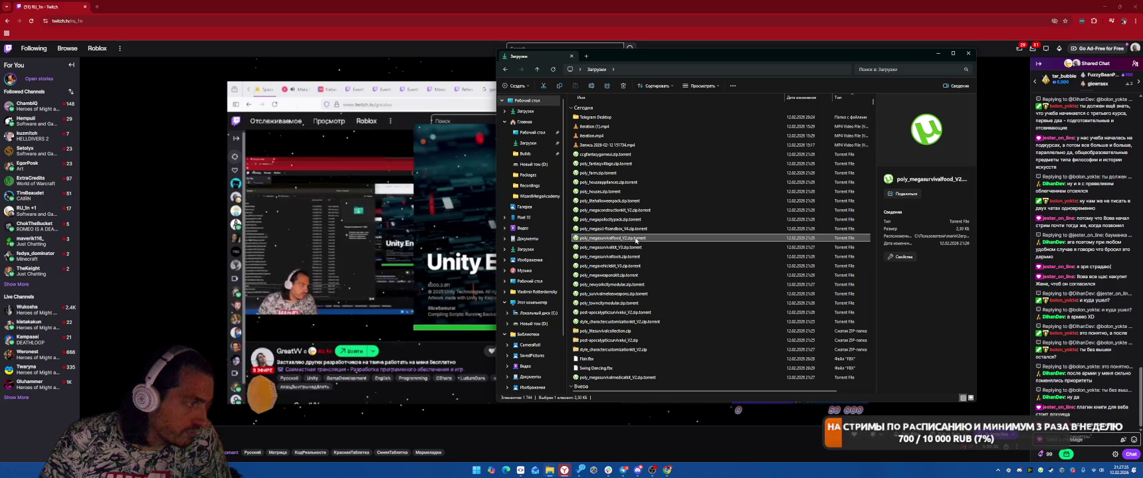
click(637, 229)
click(634, 220)
click(632, 210)
click(628, 200)
click(629, 191)
click(629, 182)
click(630, 173)
click(630, 164)
click(630, 154)
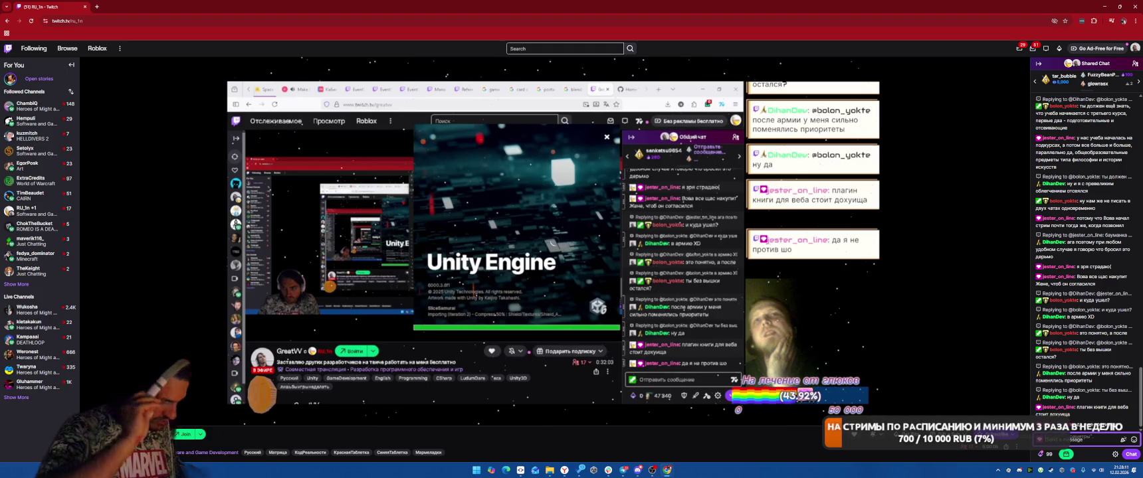
Step: Watch the stream while the Unity splash finishes importing assets
mouse_move(838, 285)
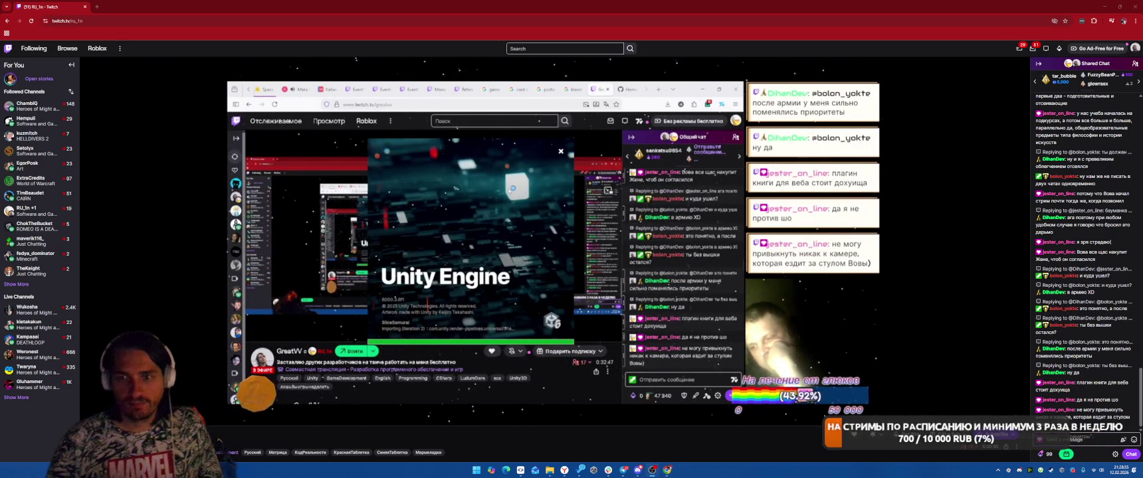
mouse_move(448, 349)
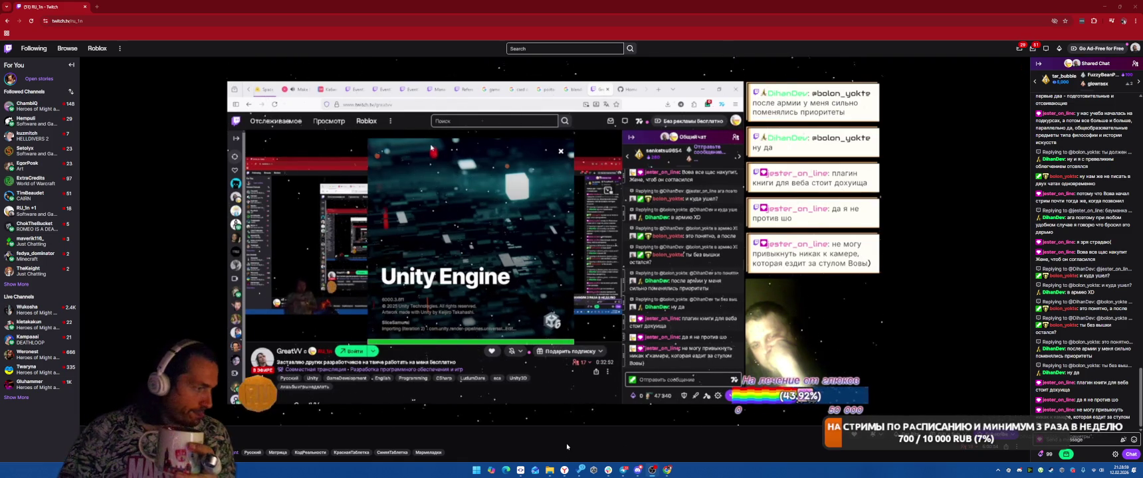
Step: Pull new commits from the remote repository in SmartGit
key(alt+Tab)
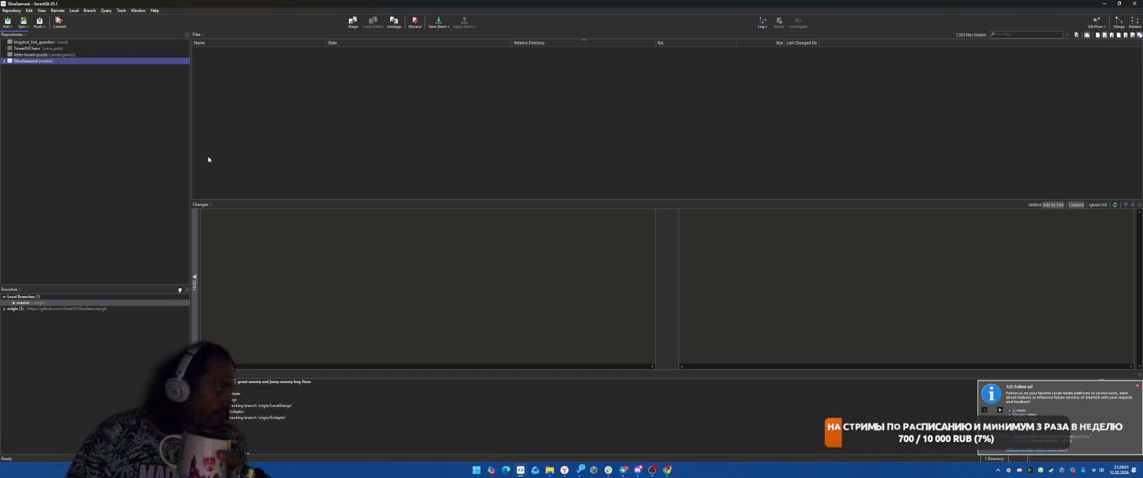
click(8, 21)
click(558, 255)
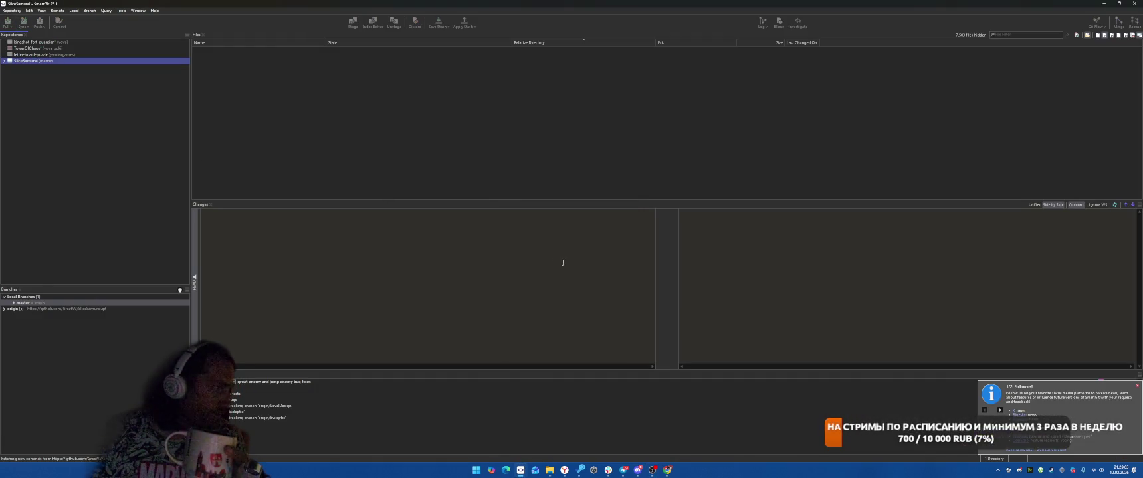
Step: Turn on NVIDIA Broadcast's eye contact effect, dismiss the Follow us! notification, and hide SmartGit
click(1029, 470)
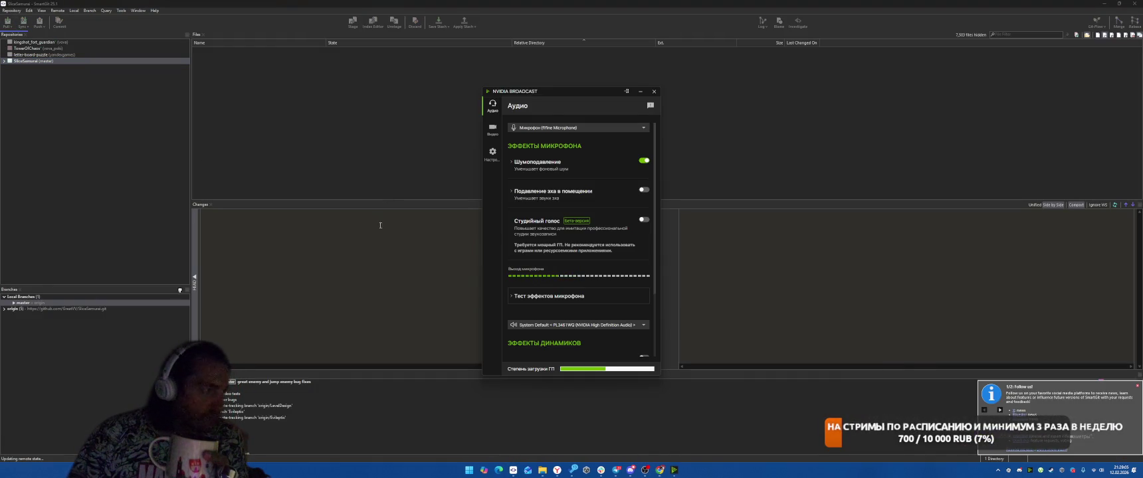
click(493, 129)
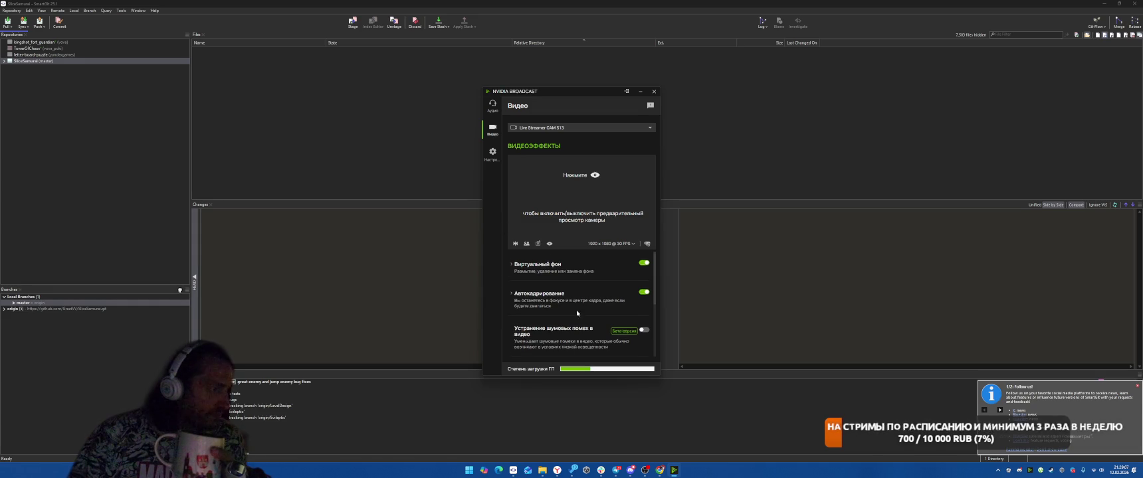
scroll(589, 302, down, 2)
click(644, 270)
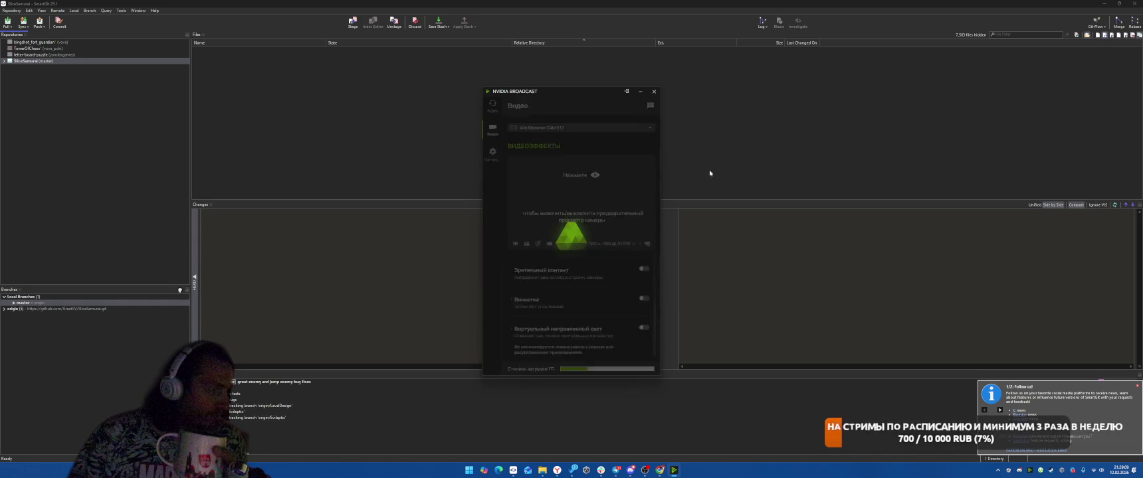
click(651, 91)
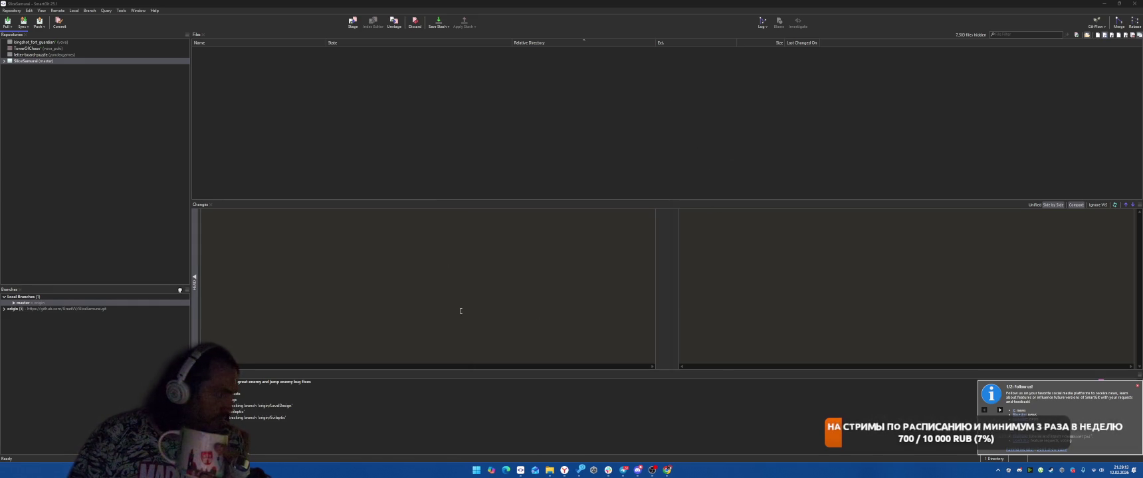
click(1138, 388)
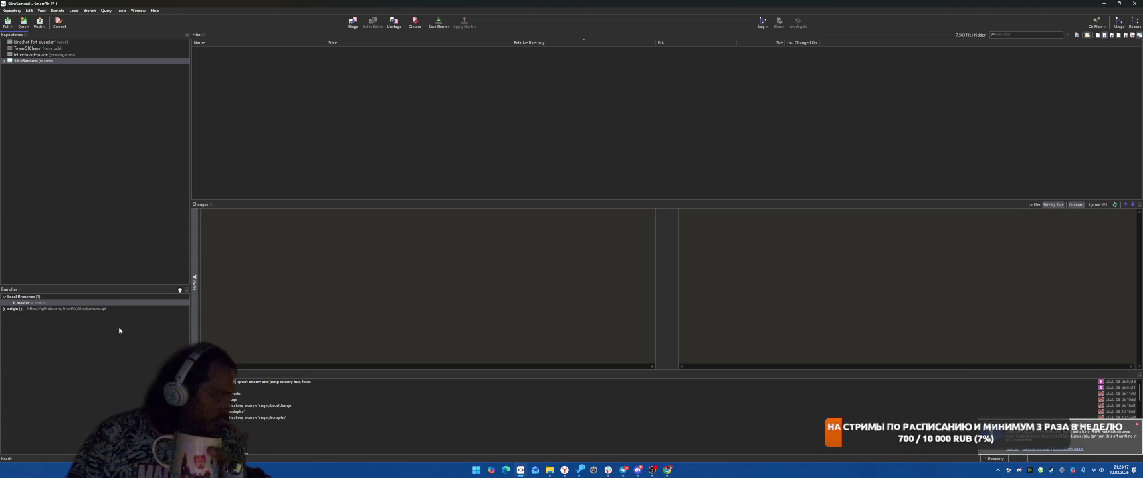
click(1103, 3)
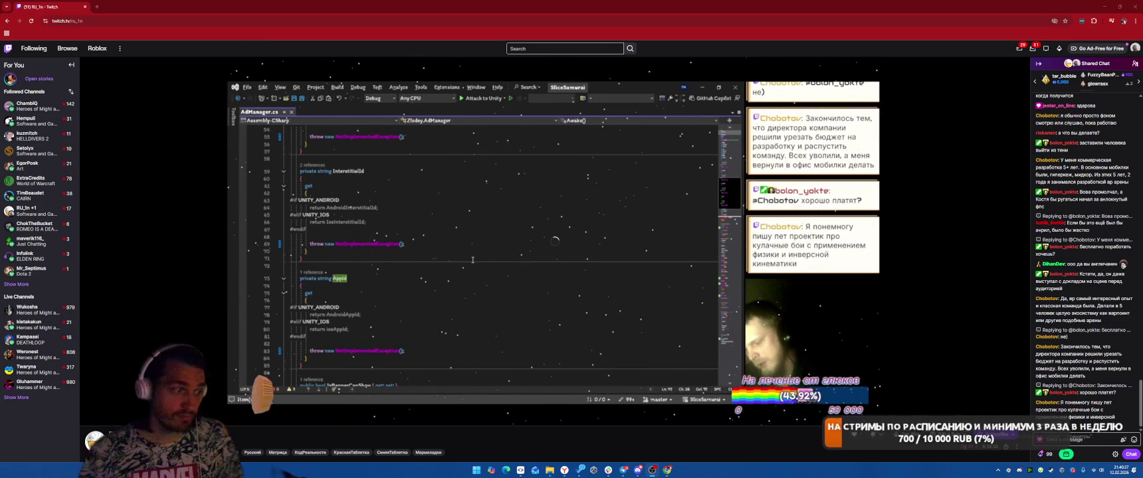
mouse_move(774, 413)
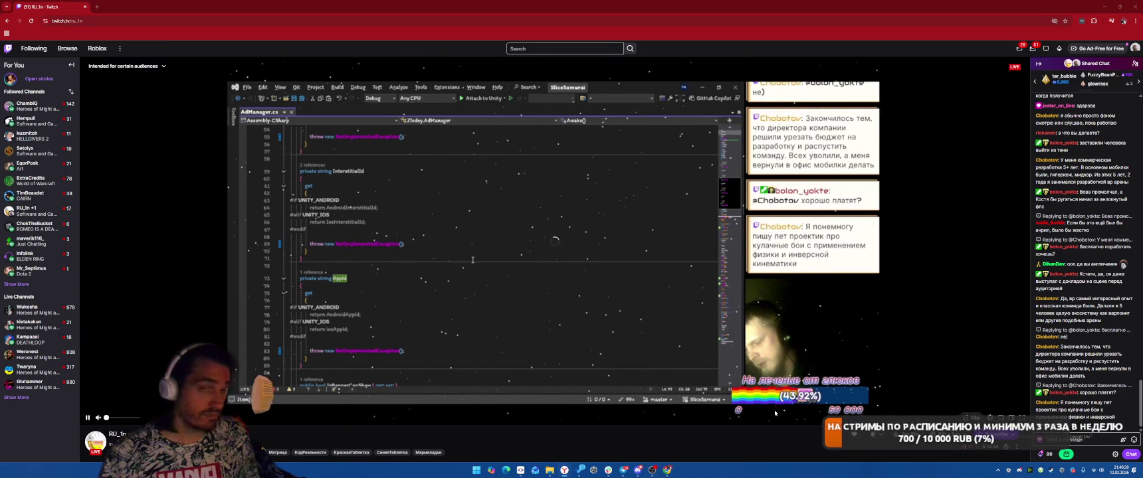
mouse_move(472, 260)
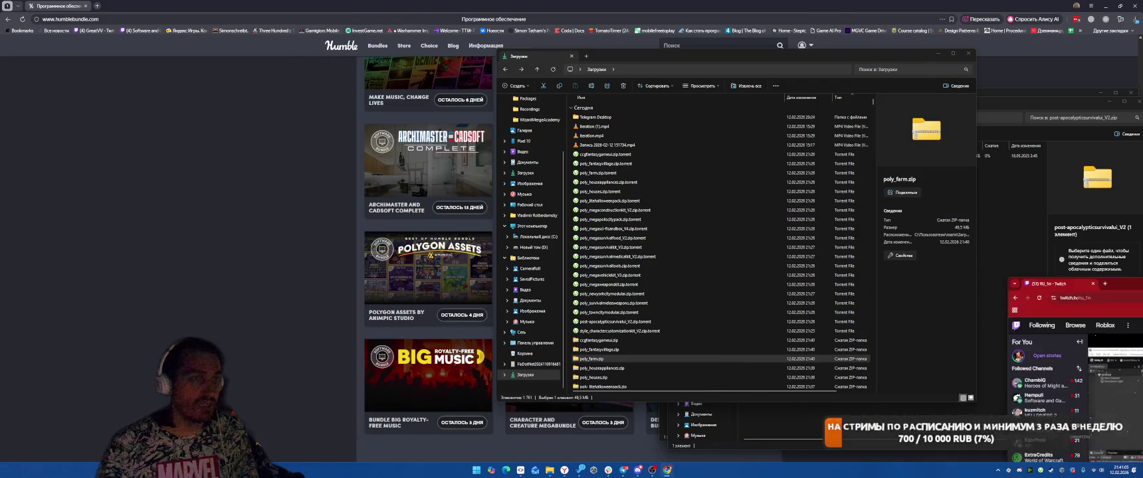
Step: Minimize both Explorer windows and the browser
click(936, 53)
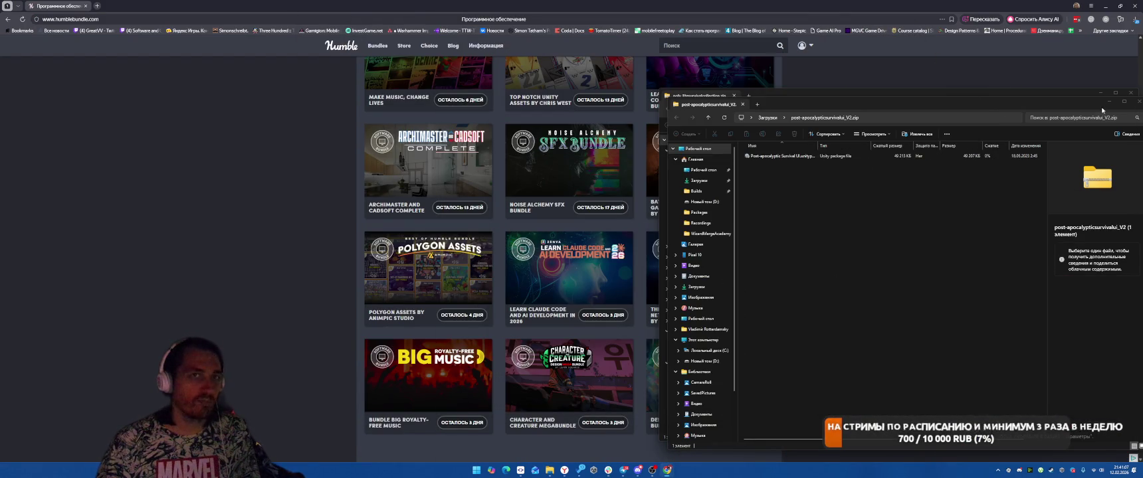
click(1101, 93)
click(1106, 6)
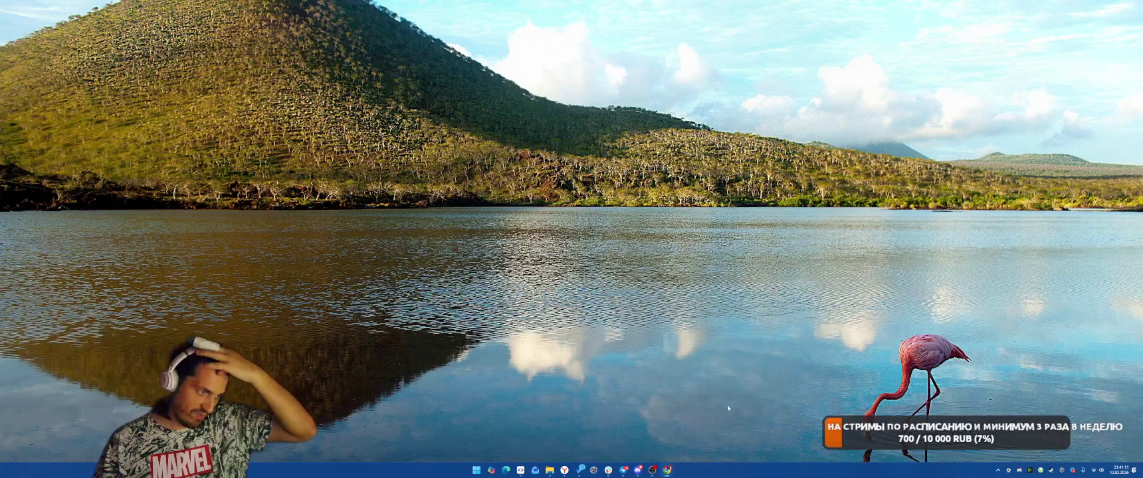
Step: Bring up SmartGit with the SliceSamurai repository's folders expanded, then show Unity Hub
click(520, 470)
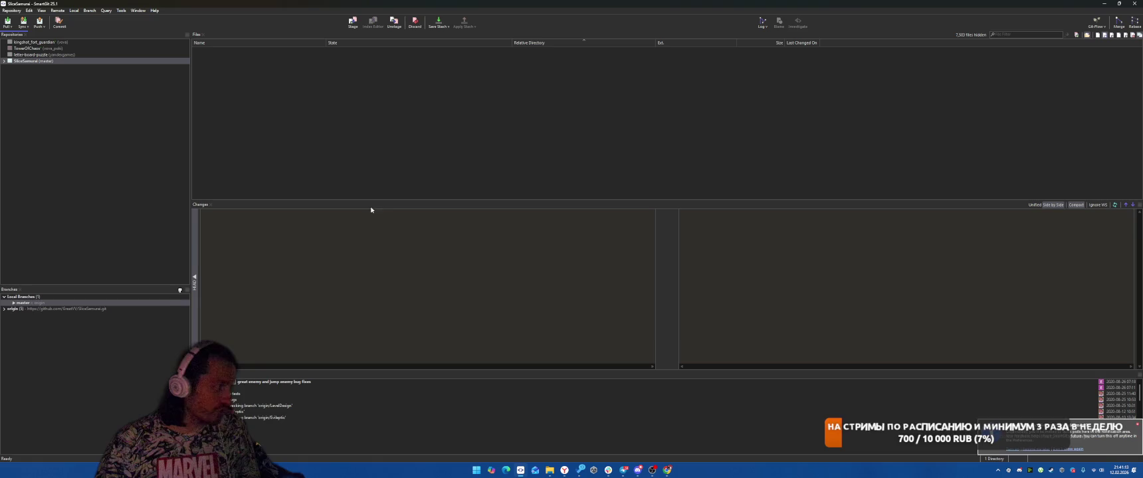
click(4, 61)
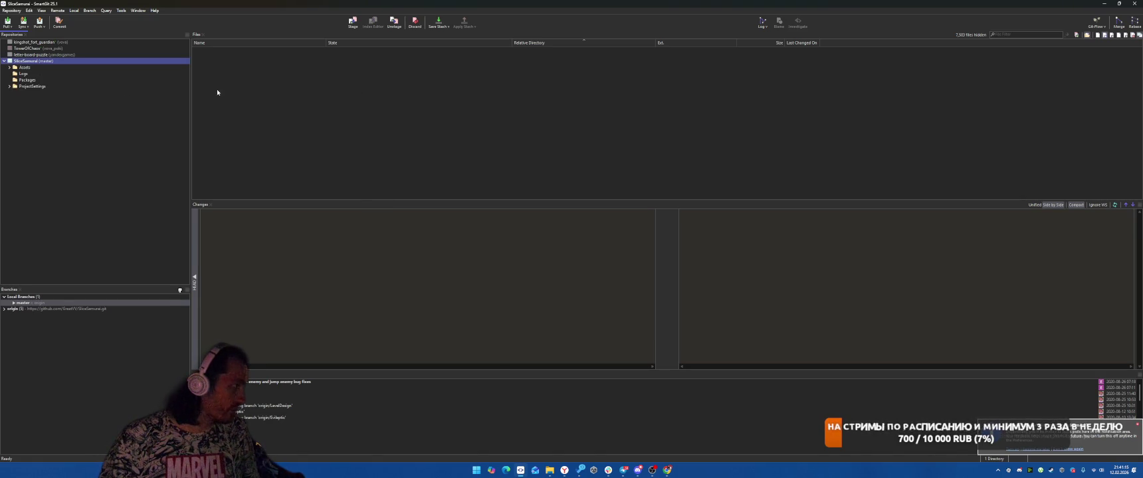
click(514, 142)
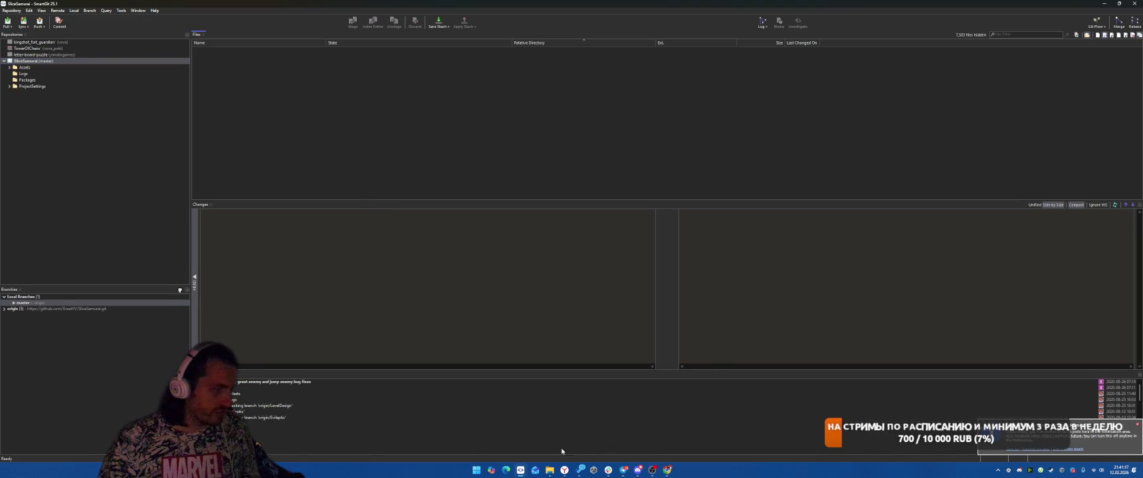
click(594, 470)
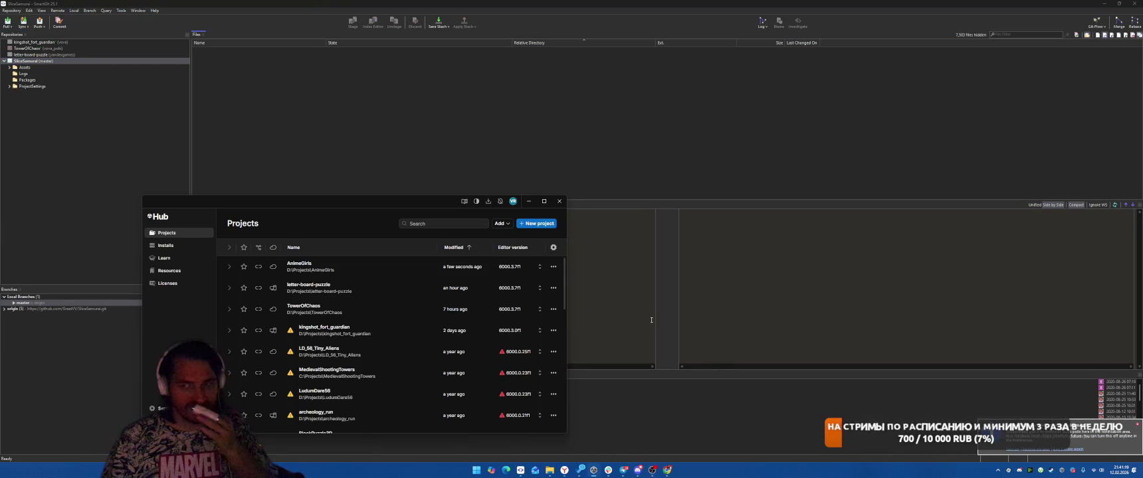
Step: Add the SliceSamurai folder from D:\Projects to Unity Hub as a project from disk
click(502, 224)
click(522, 243)
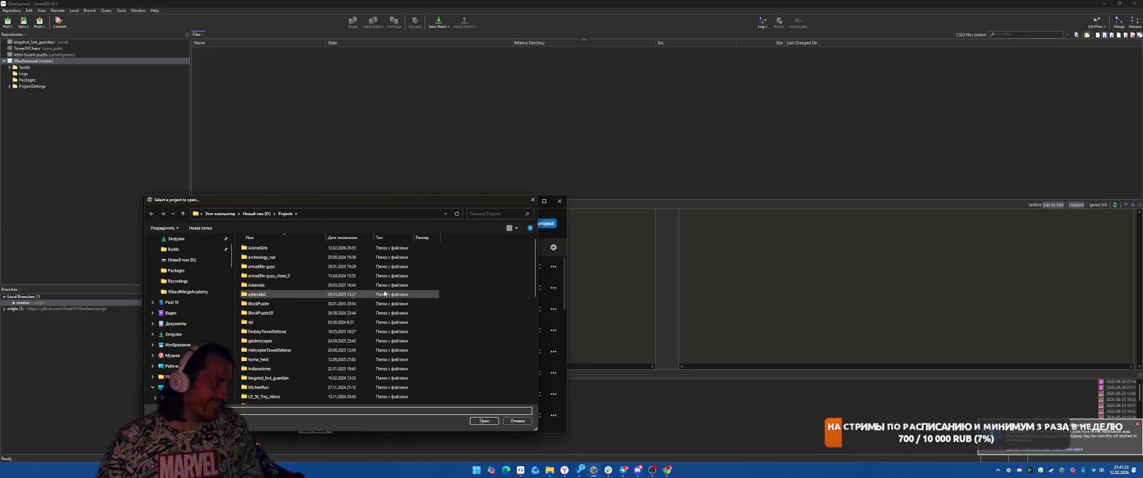
scroll(289, 335, down, 10)
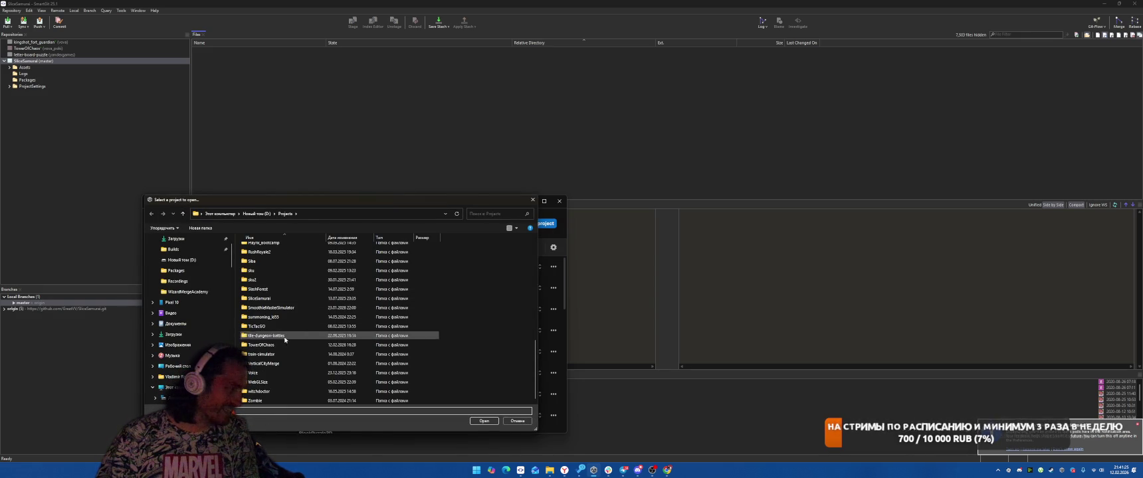
click(259, 299)
click(484, 420)
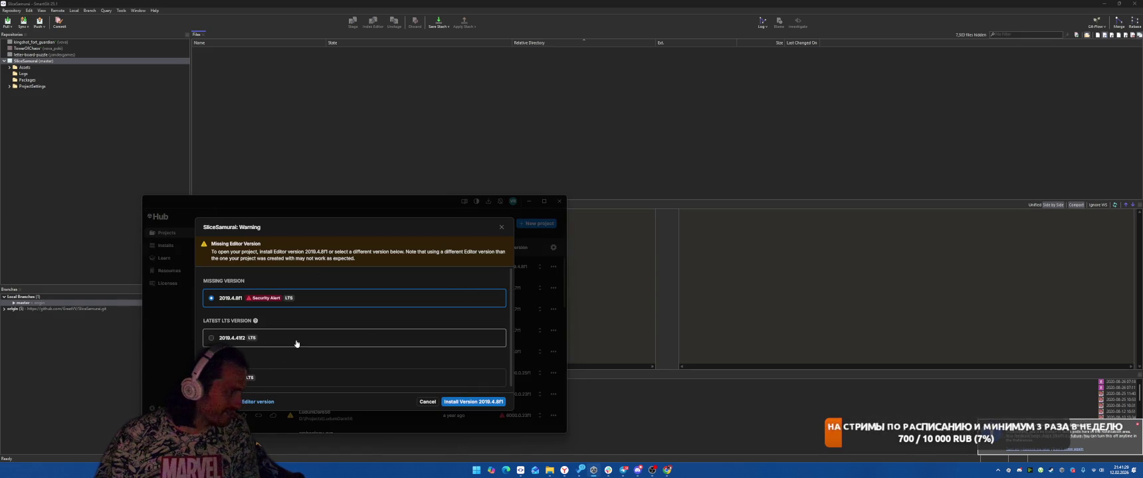
Step: Open SliceSamurai in editor 6000.3.7f1 for WebGL, accepting the upgrade and graphics API notice
click(342, 375)
click(452, 377)
click(461, 410)
click(495, 402)
click(418, 344)
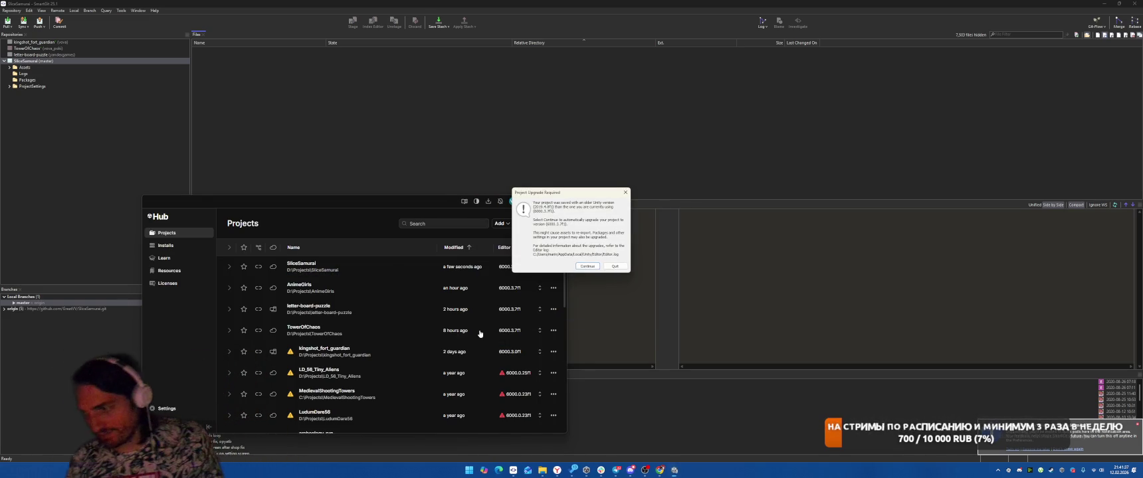
click(587, 267)
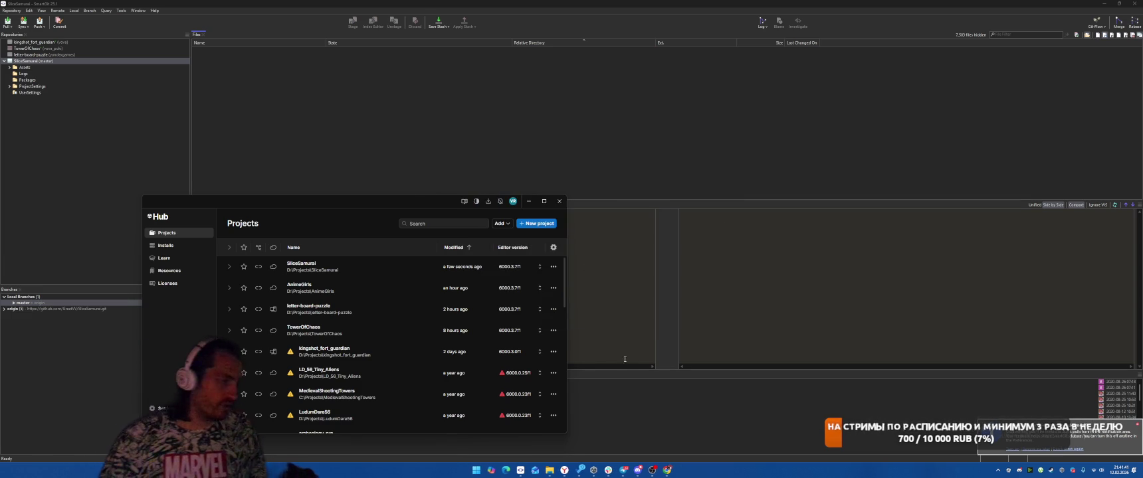
mouse_move(543, 470)
mouse_move(478, 425)
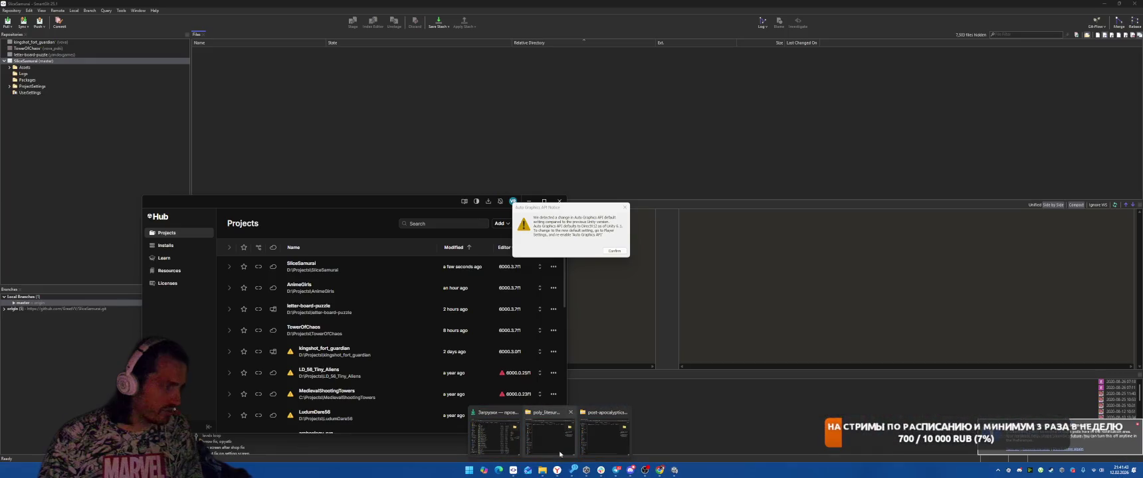
click(614, 251)
Step: Browse to D:\Projects\SliceSamurai\Packages in File Explorer
mouse_move(548, 469)
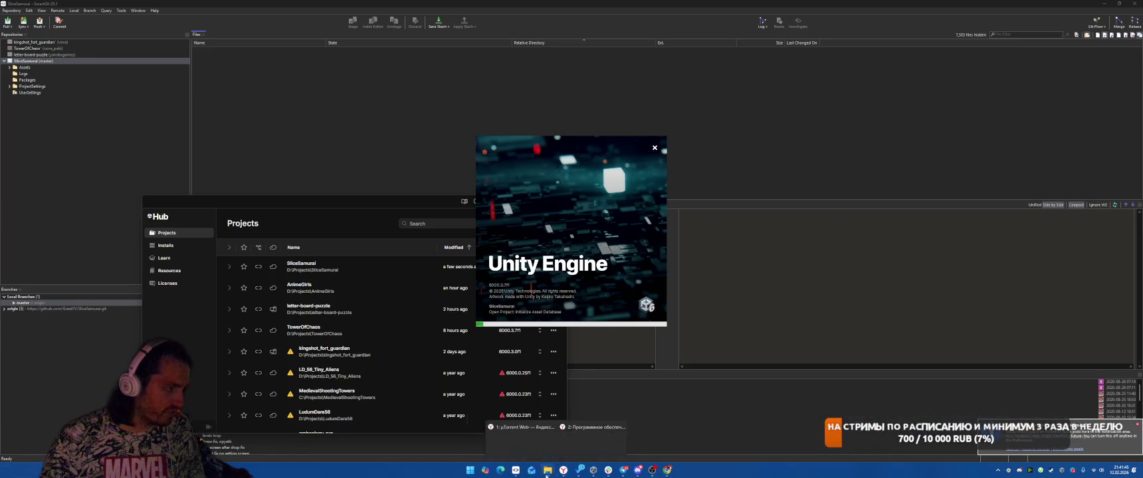
click(601, 429)
click(703, 361)
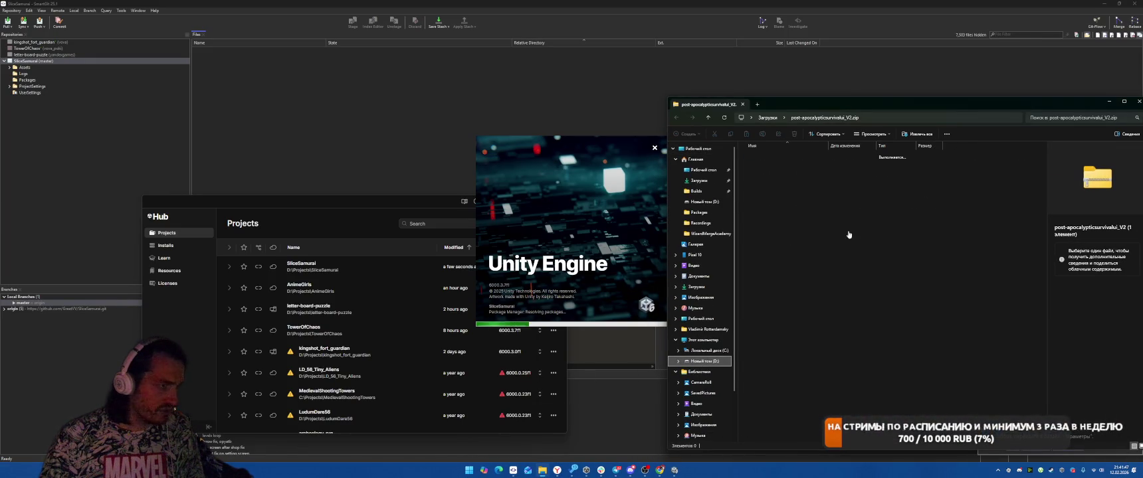
click(764, 278)
double_click(764, 278)
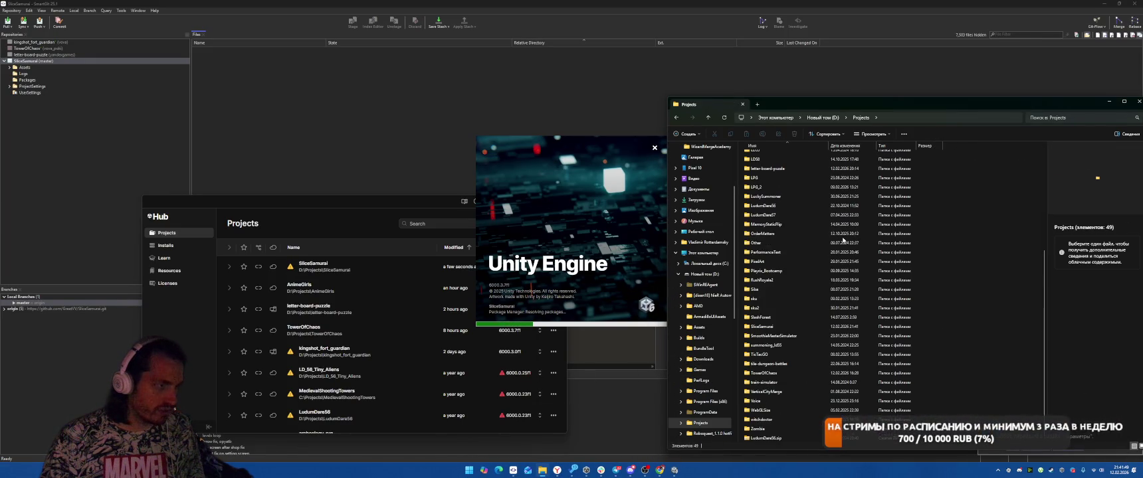
click(773, 317)
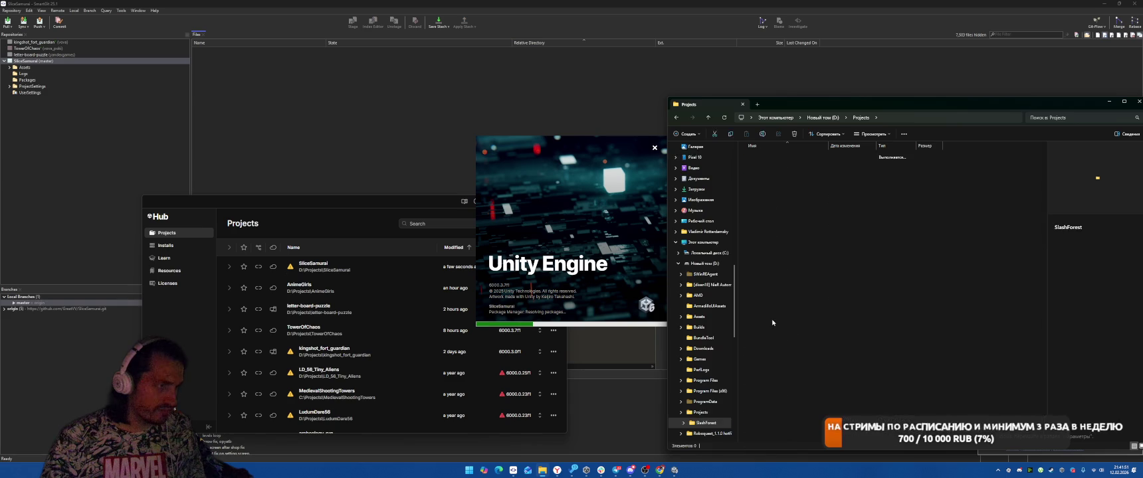
scroll(784, 332, up, 4)
scroll(789, 344, down, 5)
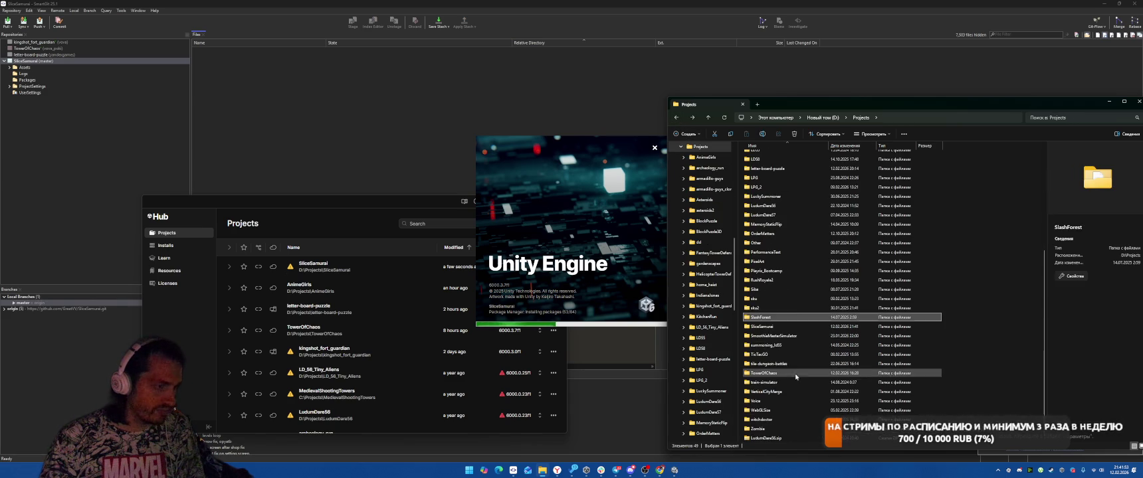
double_click(764, 325)
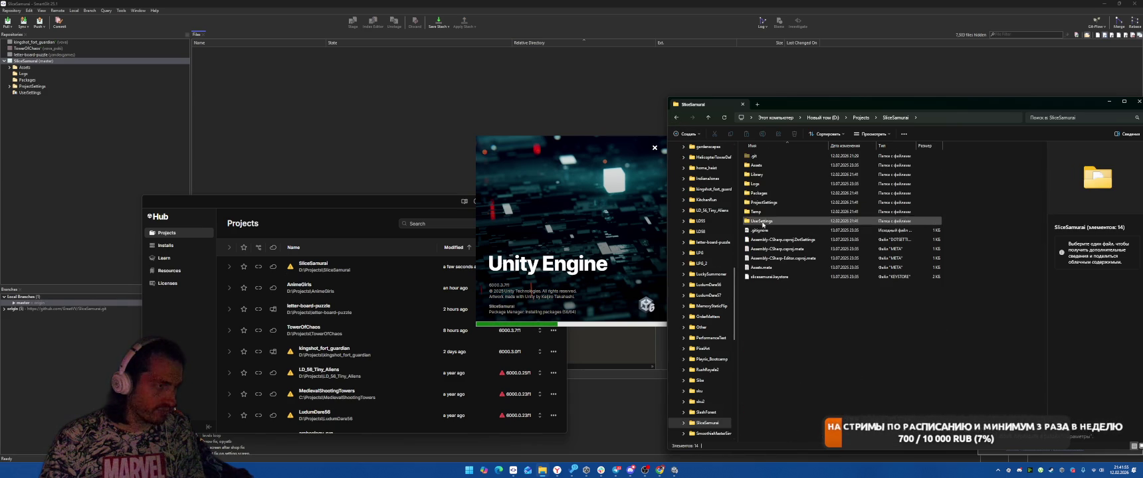
double_click(764, 193)
Step: Open manifest.json in Notepad
click(771, 166)
click(780, 175)
click(754, 156)
right_click(754, 157)
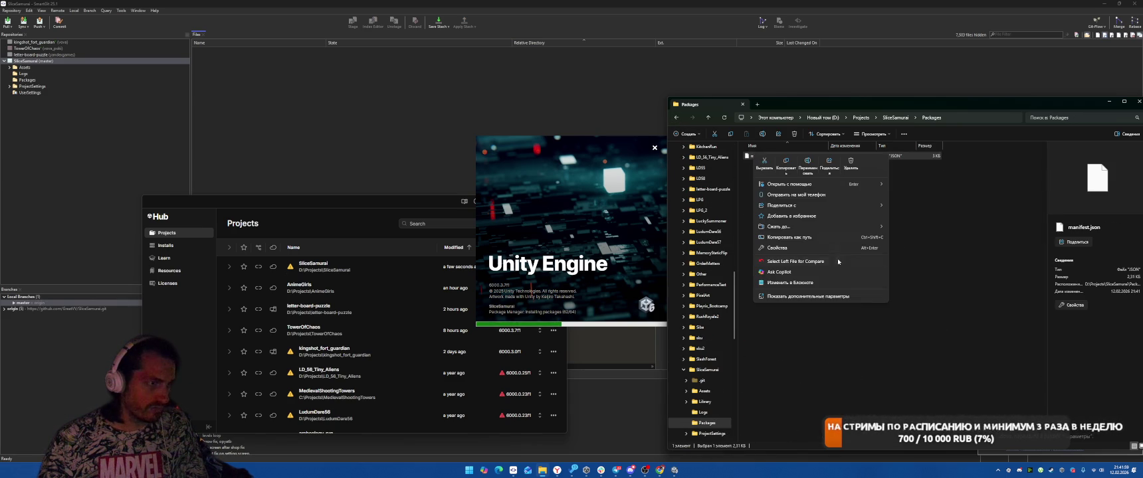
click(805, 284)
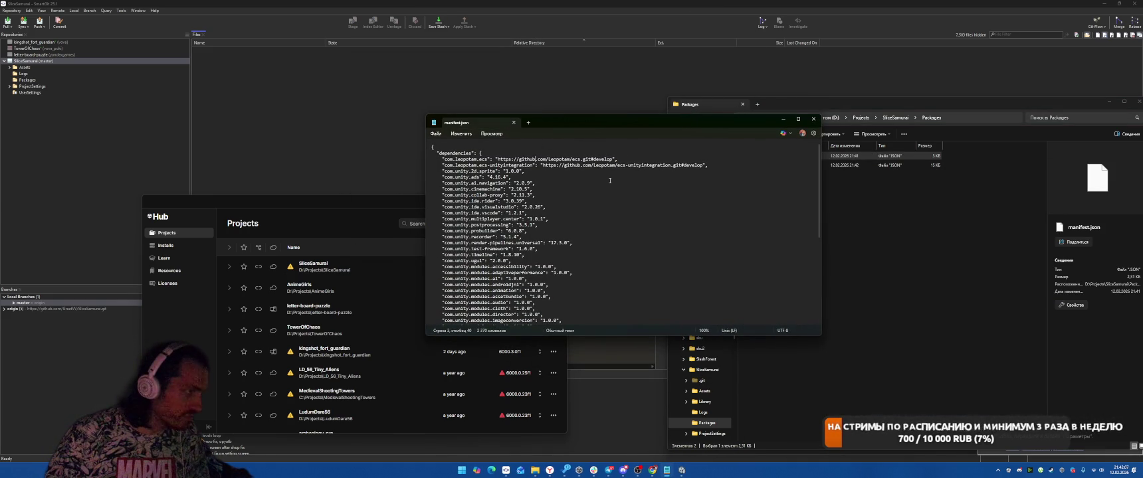
Step: Change the repository owner name in both Git package URLs to the new account name
double_click(560, 159)
text(GreatVV)
double_click(558, 159)
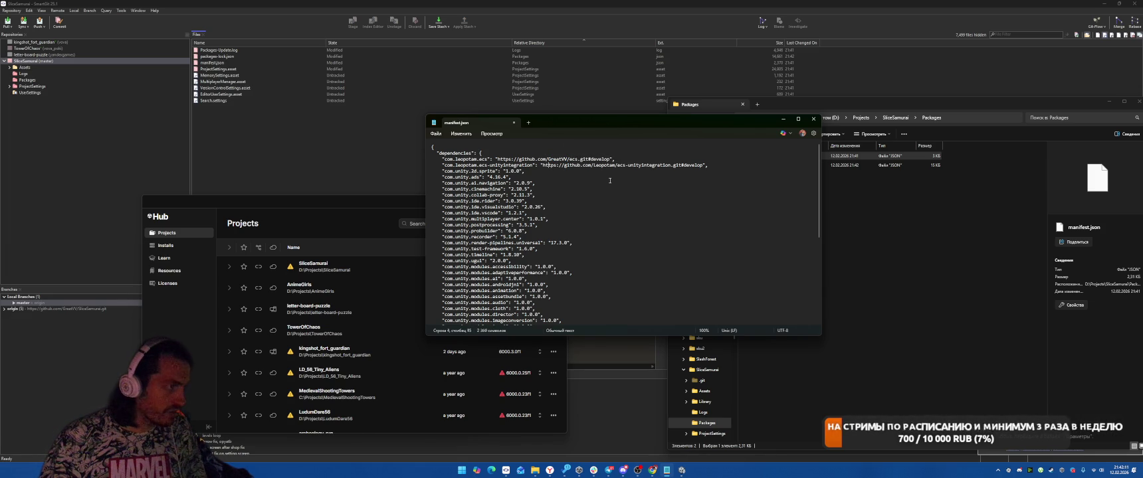
key(ctrl+shift+Right)
text(GreatVV)
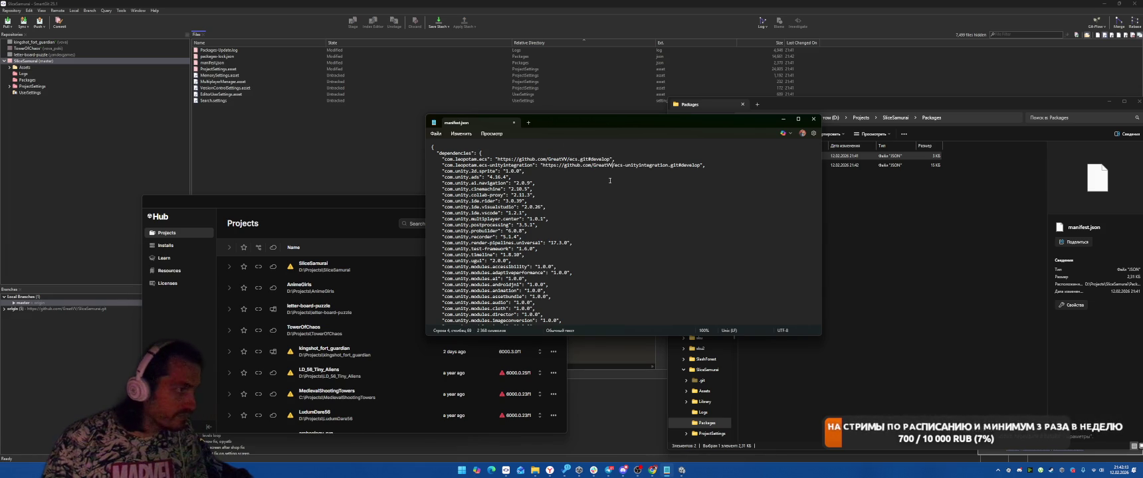
Step: Remove the com.unity.ads dependency, keeping the navigation package
key(Home)
key(shift+Down)
key(shift+Down)
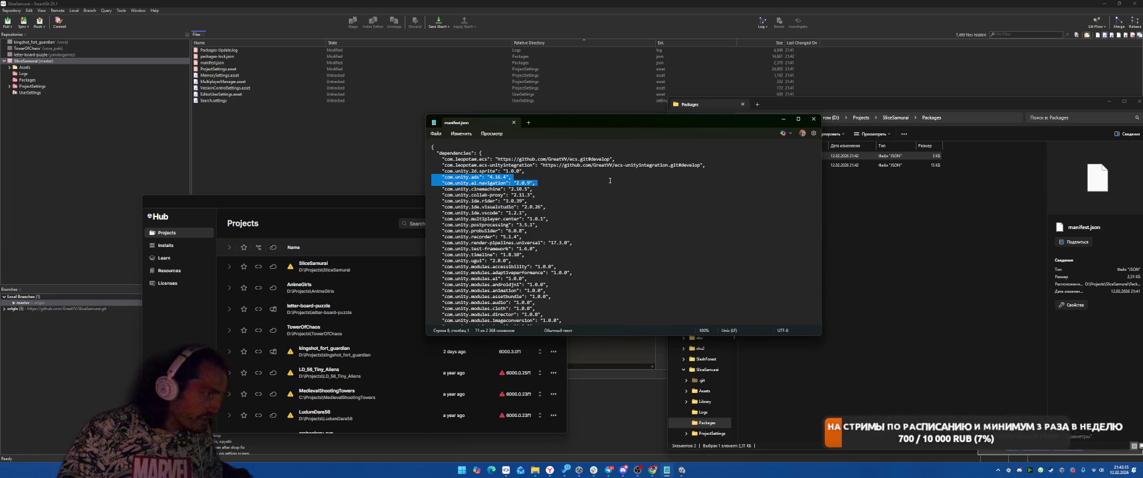
key(Delete)
key(ctrl+z)
key(Left)
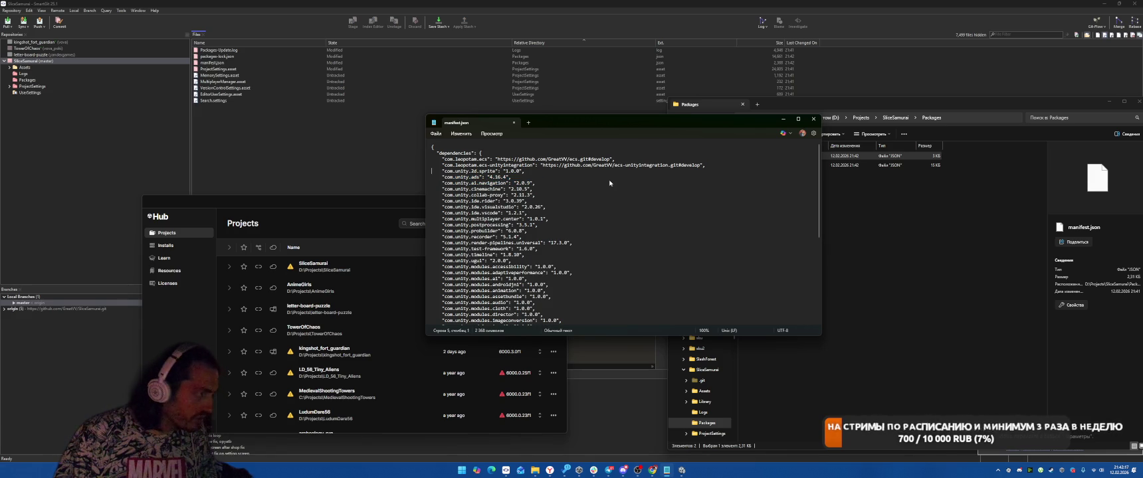
key(shift+Home)
key(BackSpace)
Step: Delete the collab-proxy dependency line
key(shift+Down)
key(shift+End)
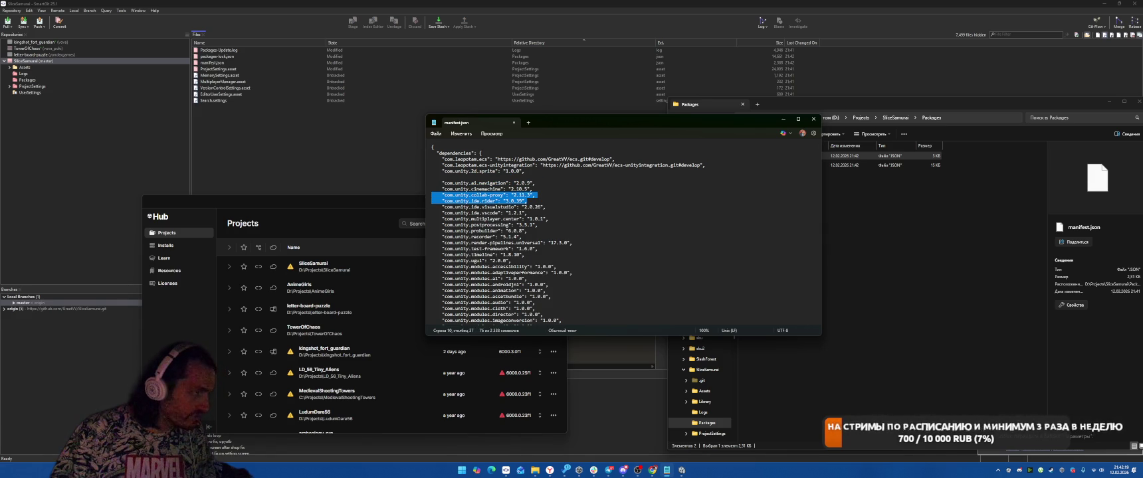
key(shift+Up)
key(shift+Left)
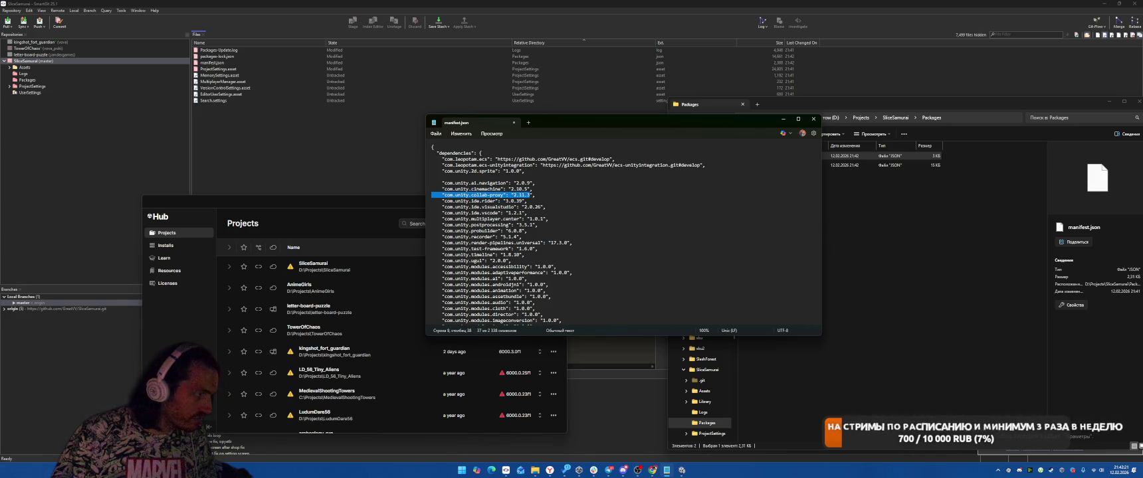
key(Delete)
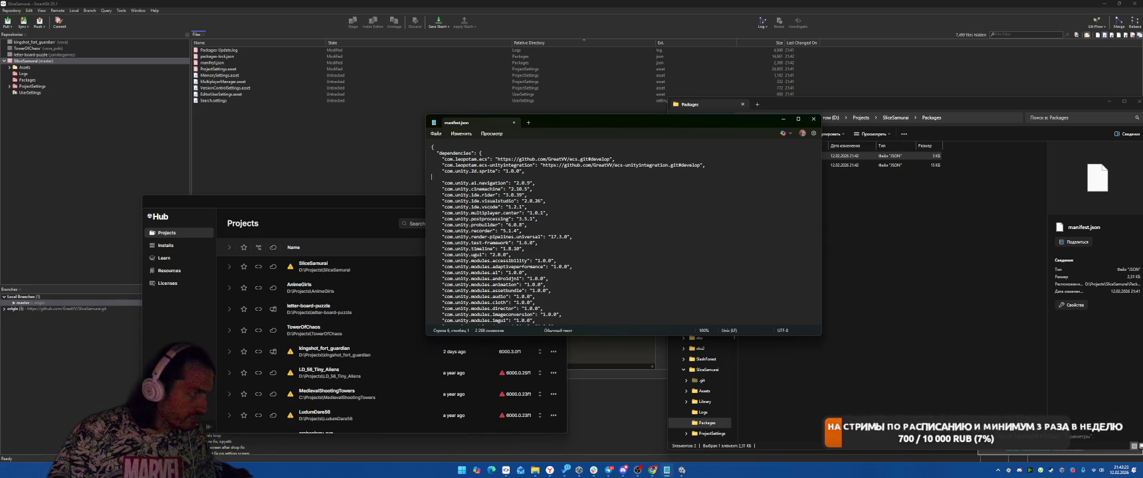
key(BackSpace)
Step: Delete the visualstudio, vscode, multiplayer.center, postprocessing, probuilder and test-framework dependencies
key(Right)
key(shift+Down)
key(shift+Down)
key(shift+Down)
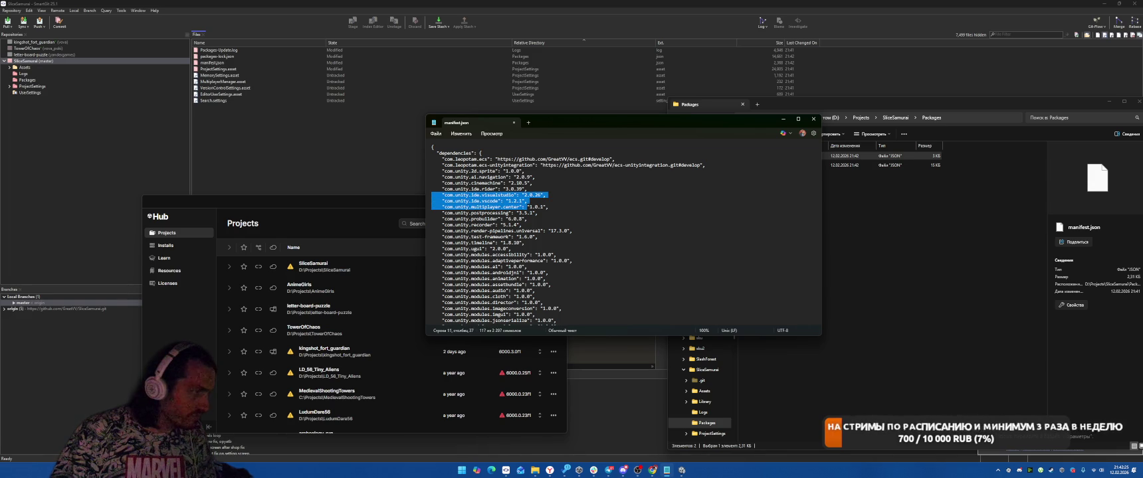
key(shift+Down)
key(shift+Down)
key(shift+Down)
key(shift+Left)
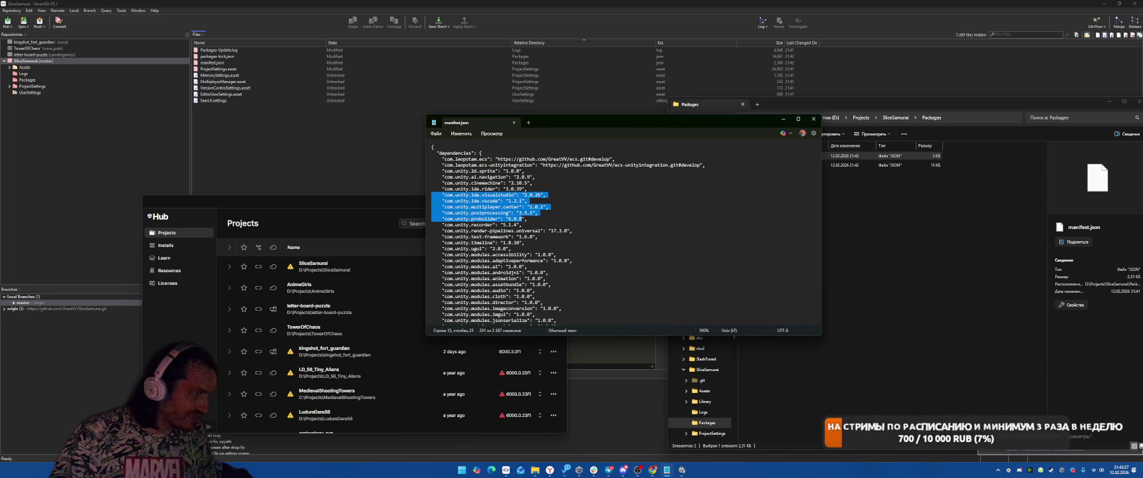
key(BackSpace)
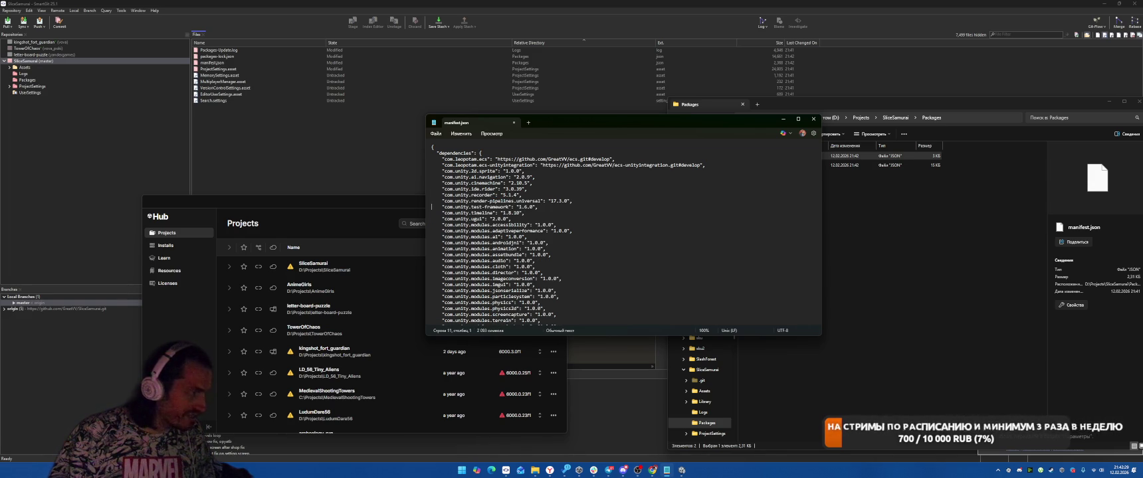
key(shift+Home)
key(BackSpace)
key(BackSpace)
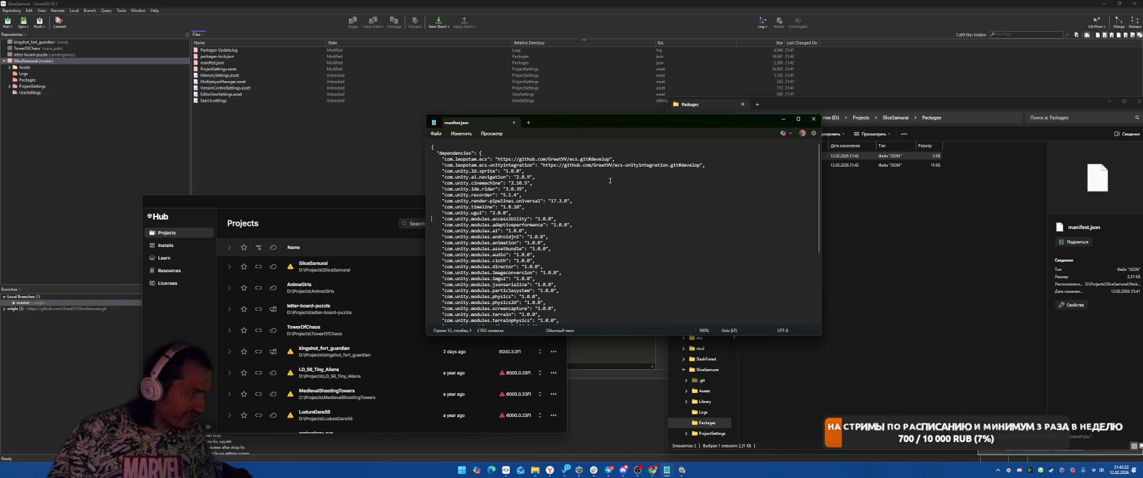
Step: Delete the accessibility, adaptiveperformance, androidjni and cloth module dependencies
key(shift+Down)
key(shift+Down)
key(Delete)
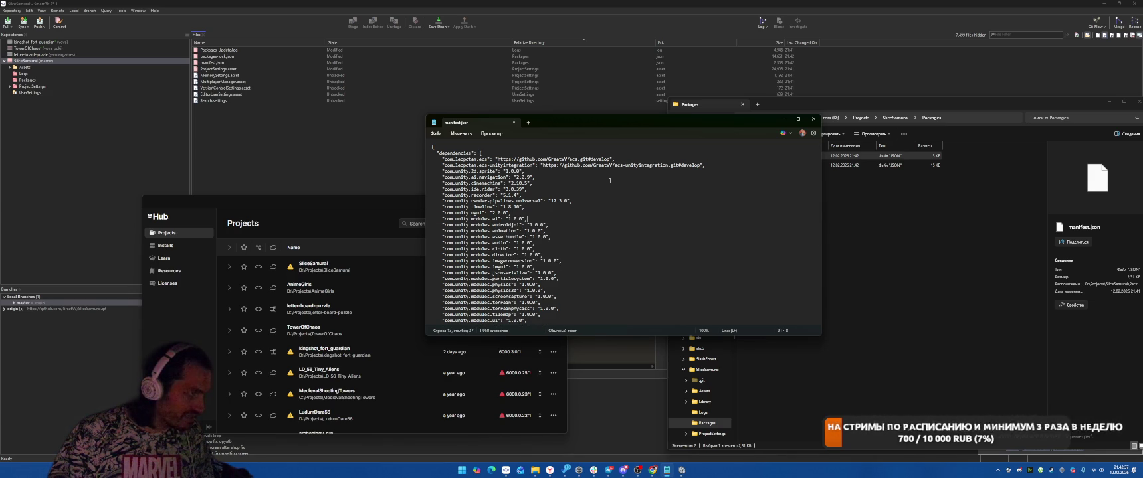
key(Home)
key(shift+Down)
key(Delete)
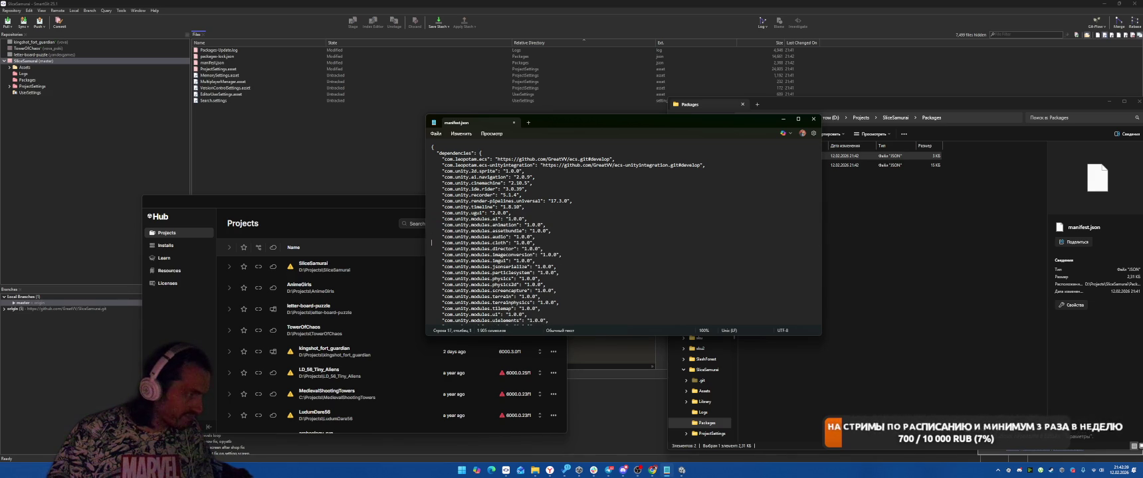
key(shift+Down)
key(Delete)
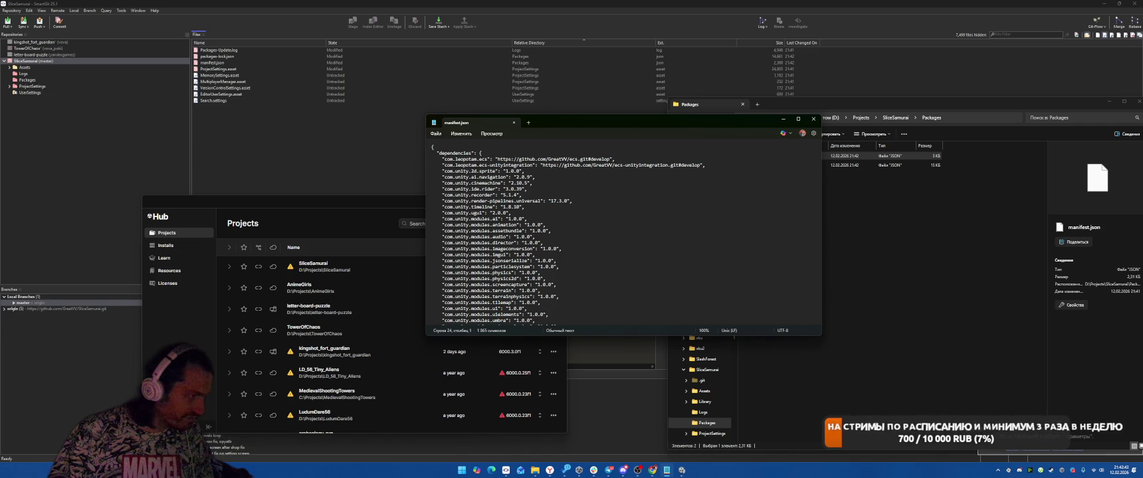
Step: Delete the terrain, terrainphysics and tilemap dependencies
key(shift+Down)
key(shift+Down)
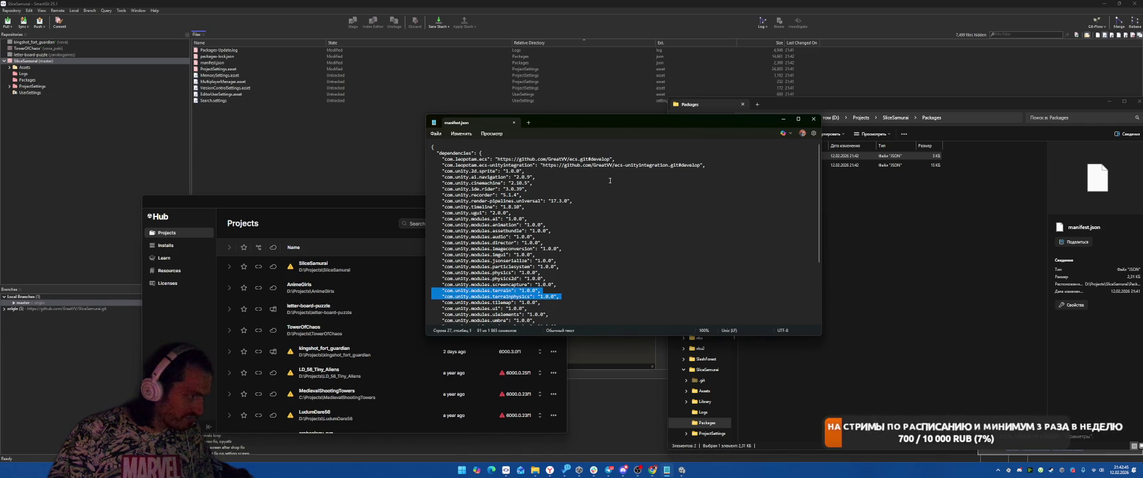
key(Delete)
key(shift+Down)
key(Delete)
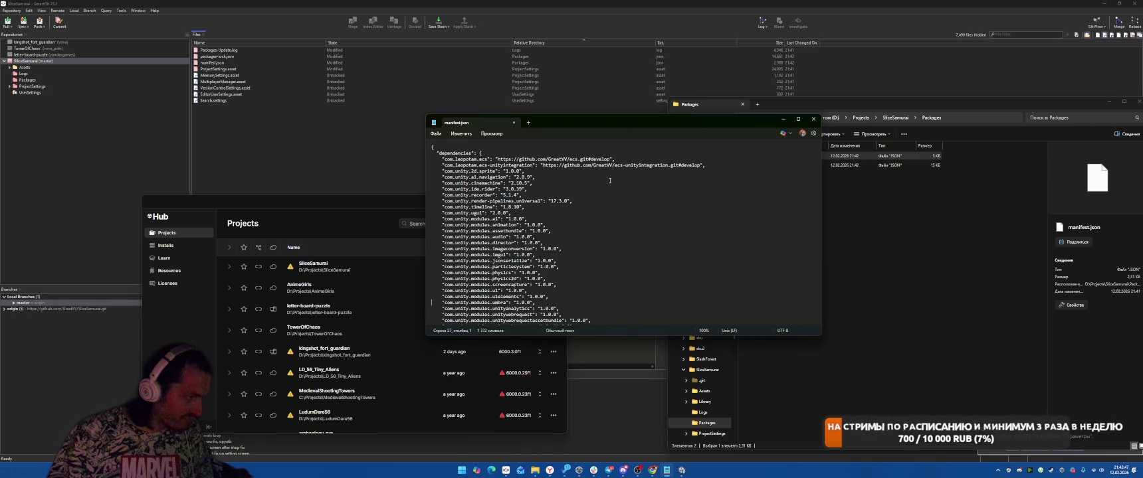
Step: Delete vectorgraphics through xr, remove the trailing comma, and save manifest.json
key(Down)
key(Down)
key(Down)
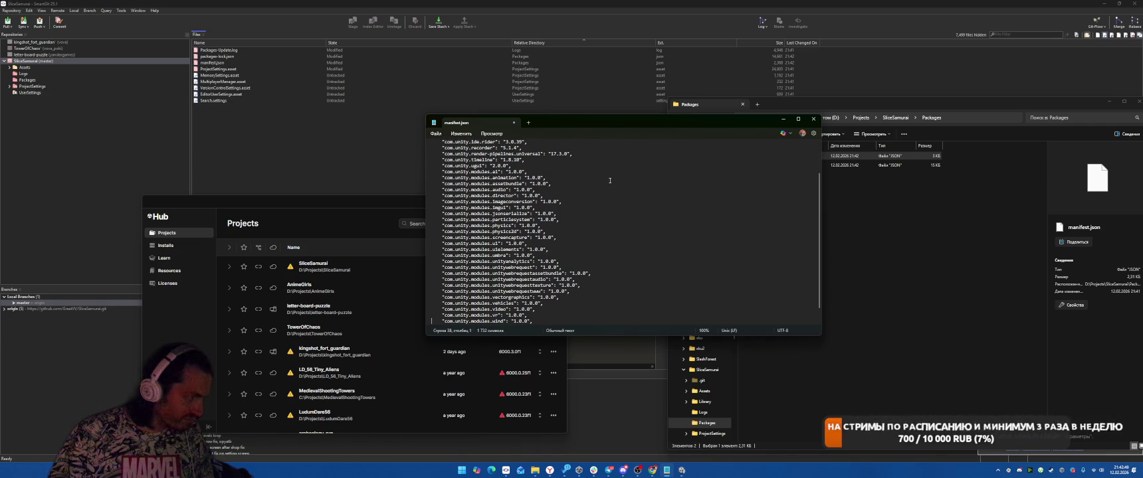
key(Up)
key(Up)
key(Up)
scroll(610, 180, down, 1)
key(Up)
key(Up)
key(Up)
key(shift+Down)
key(shift+Down)
key(shift+Down)
key(shift+Down)
key(Delete)
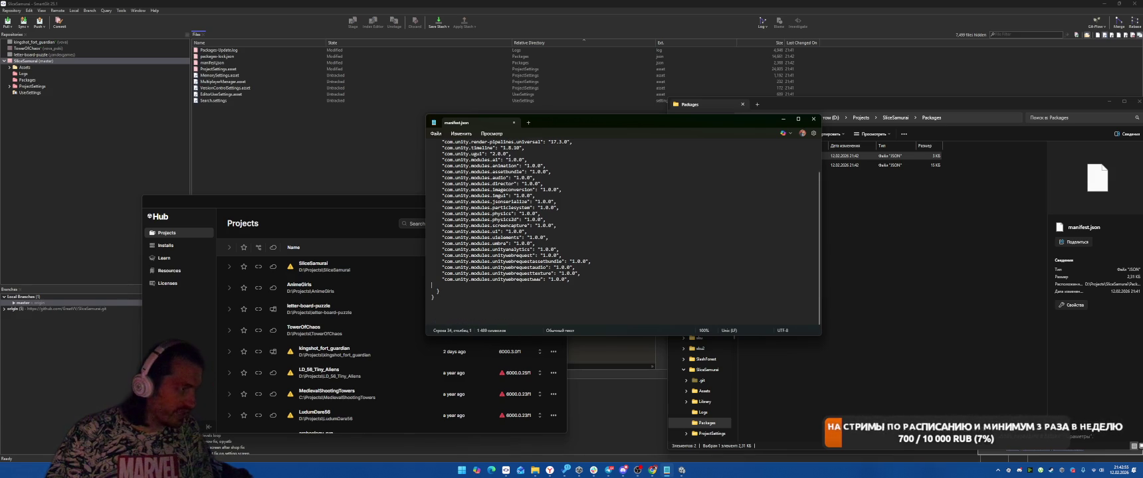
key(BackSpace)
key(ctrl+s)
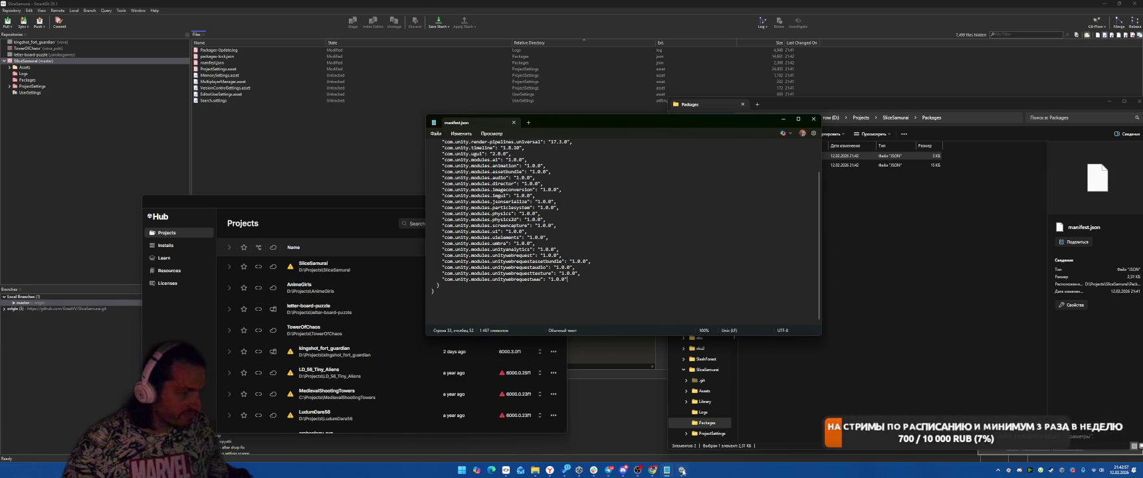
click(683, 470)
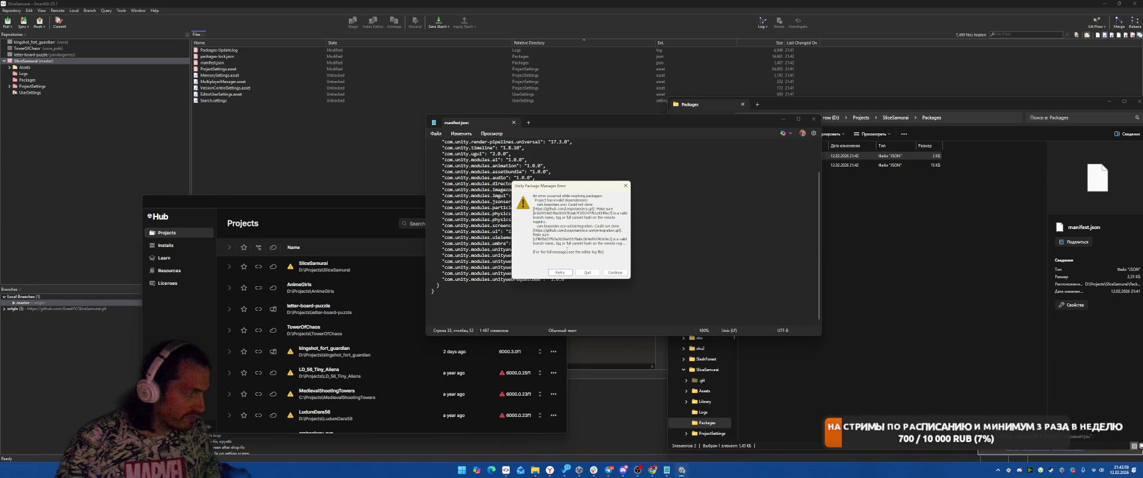
Step: Retry package resolution, accept the project upgrade, and enter Safe Mode
click(560, 273)
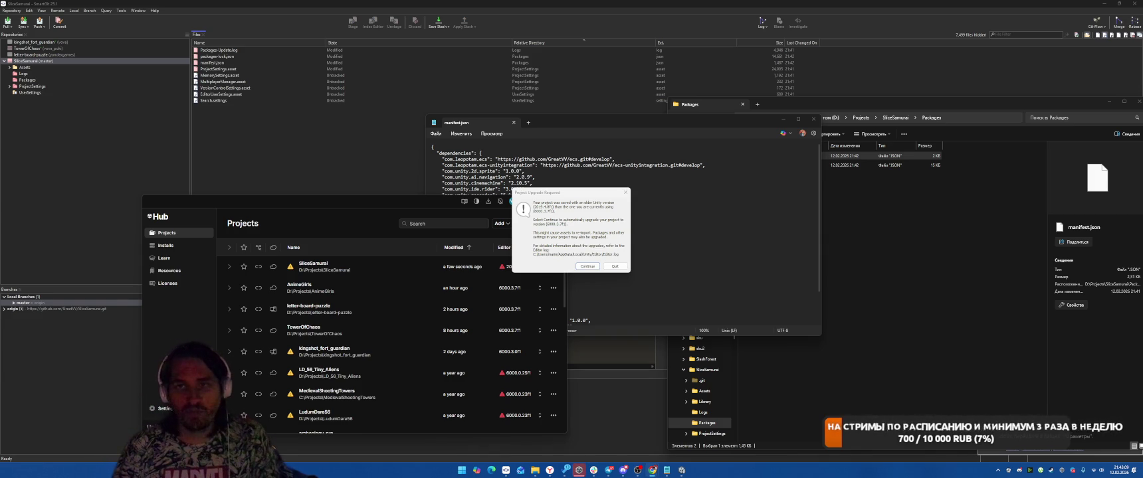
click(586, 267)
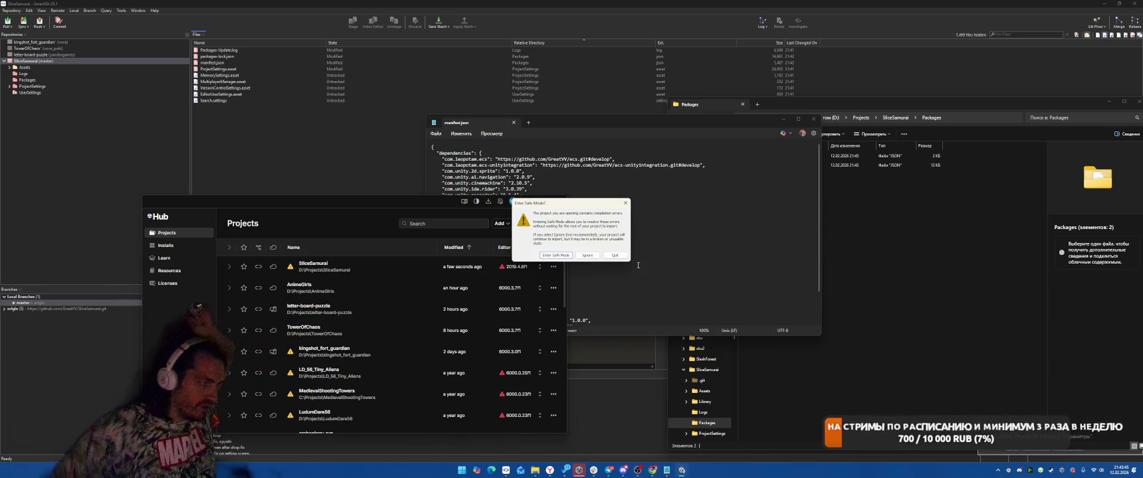
click(553, 256)
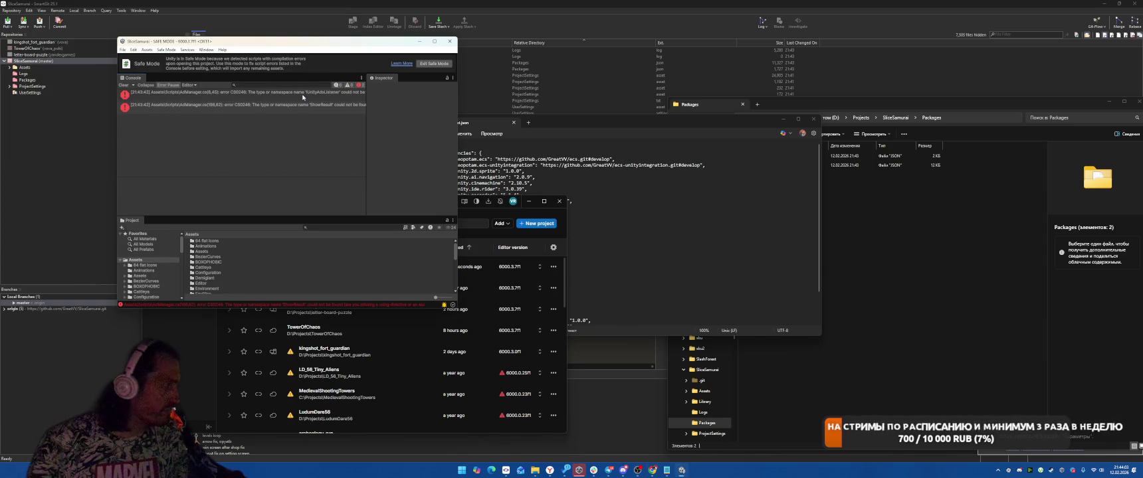
Step: Open the AdManager compile error in Rider, trusting the solution, and maximize Rider
click(303, 97)
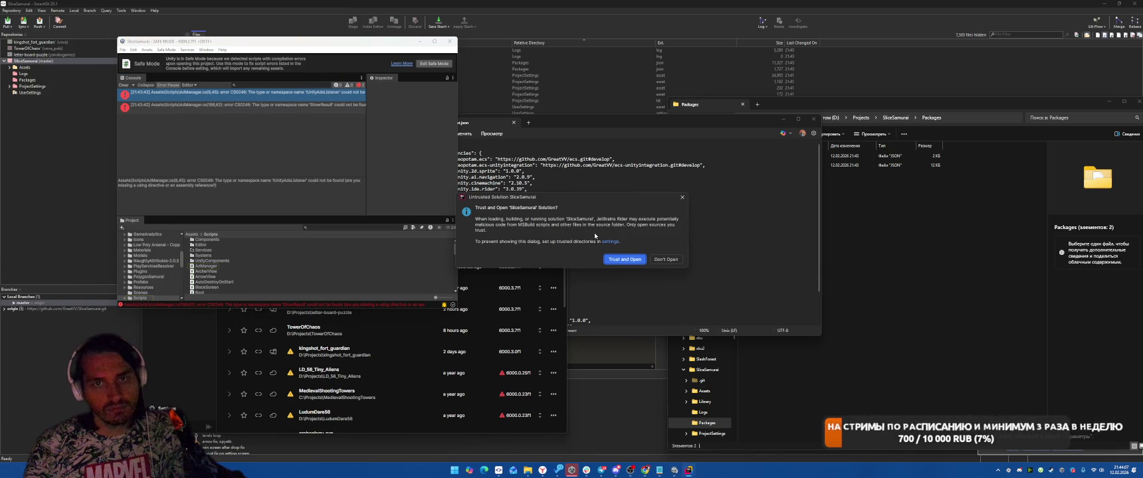
click(630, 260)
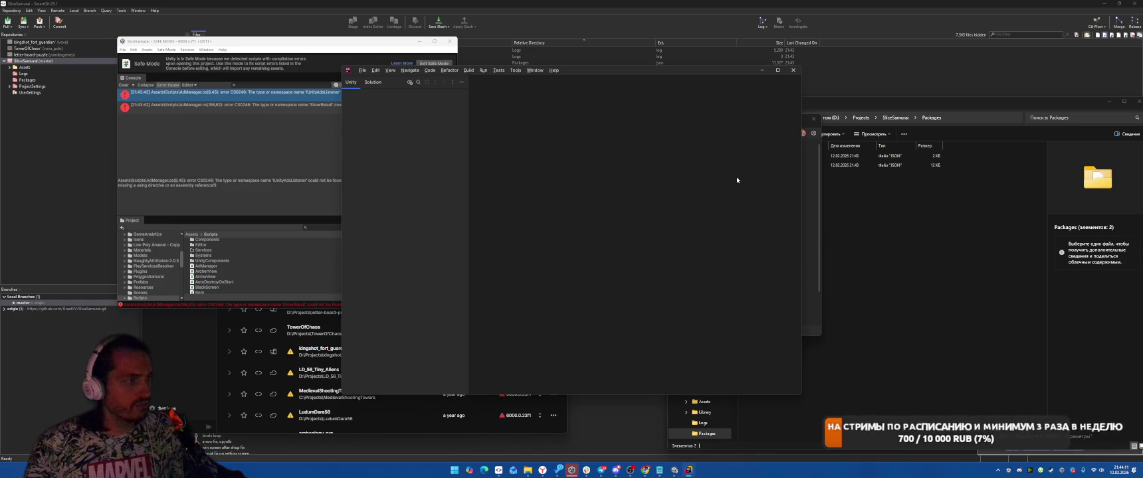
click(777, 69)
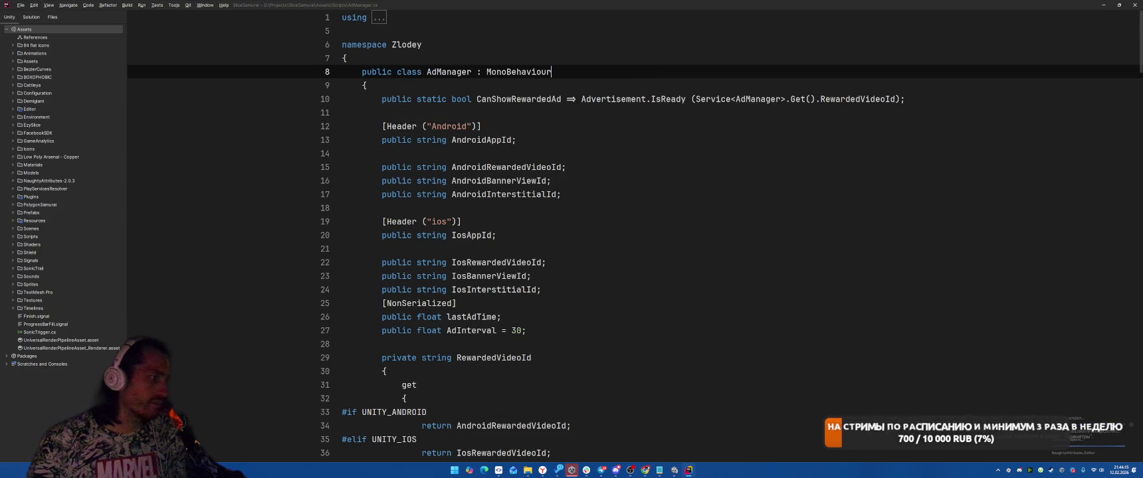
Step: Comment out the three Advertisement setup calls on lines 93–95 of AdManager
scroll(663, 218, down, 10)
scroll(663, 218, down, 18)
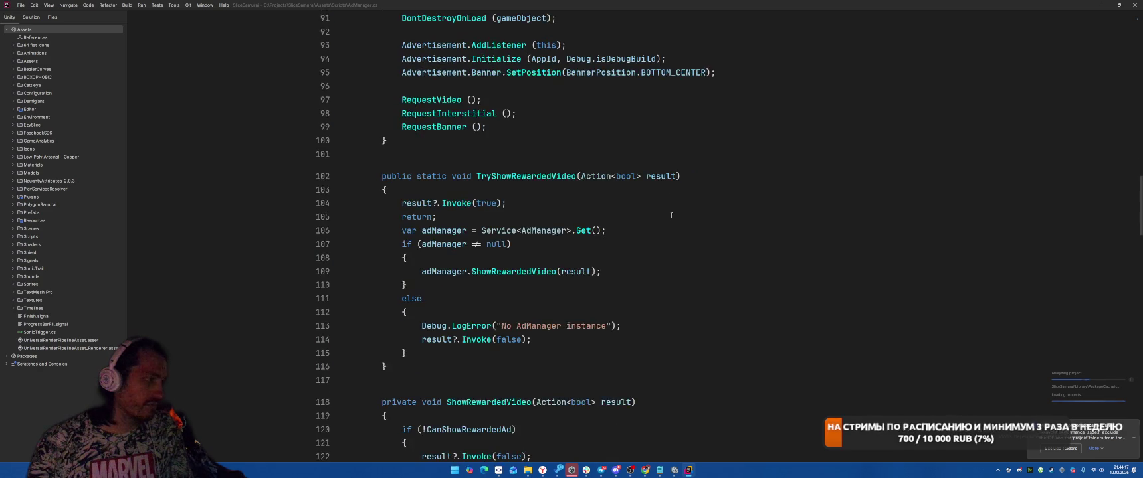
drag(377, 122, 871, 152)
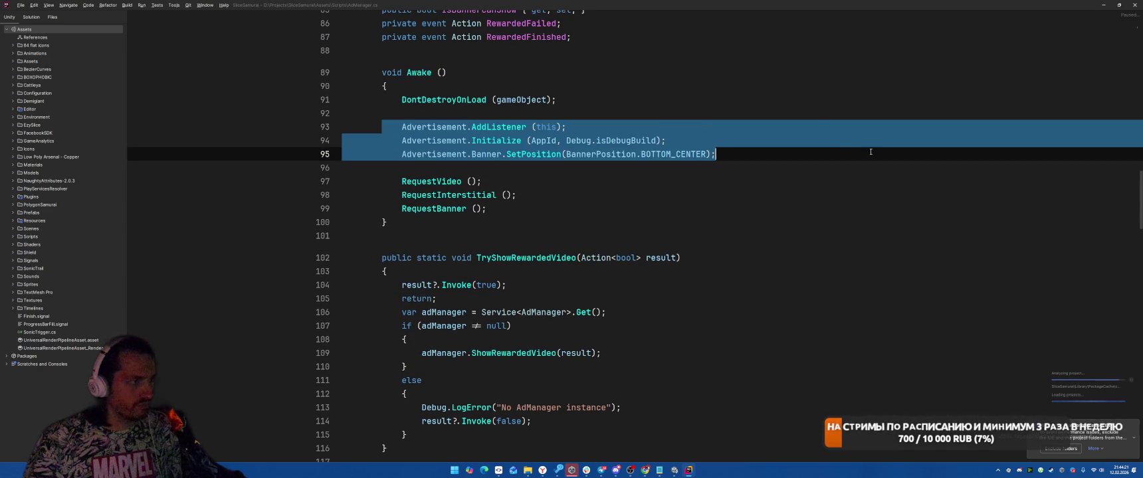
scroll(528, 197, down, 20)
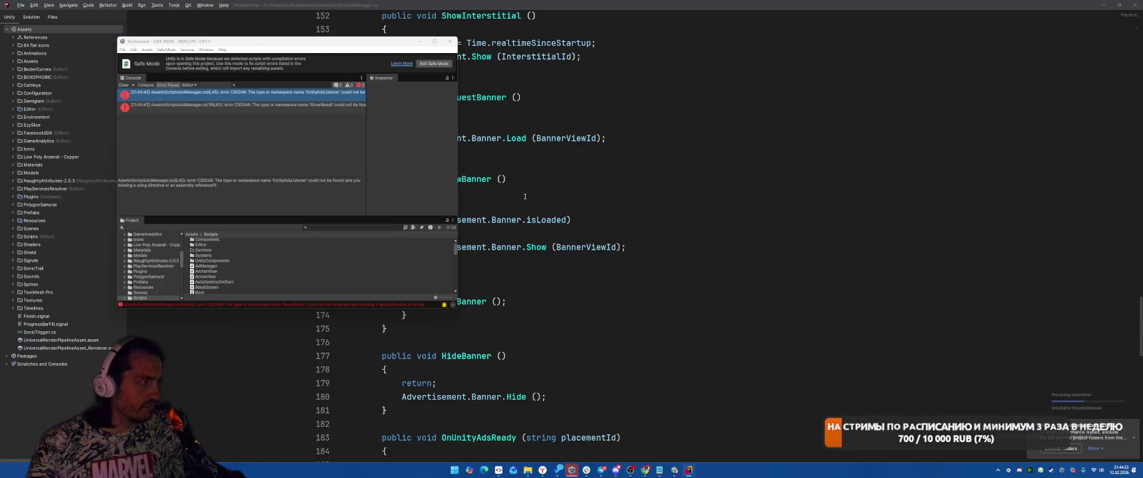
scroll(713, 238, up, 20)
scroll(713, 238, up, 8)
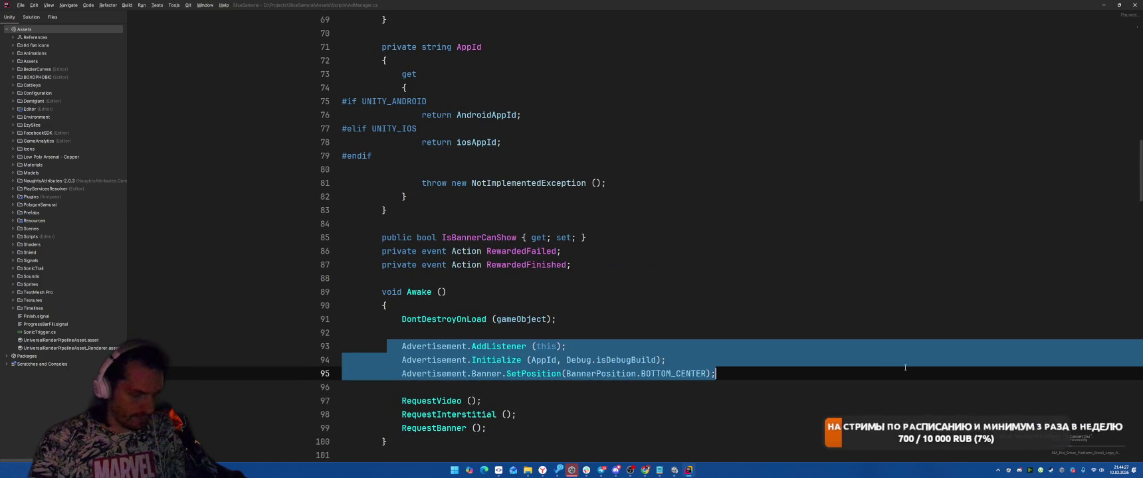
click(731, 293)
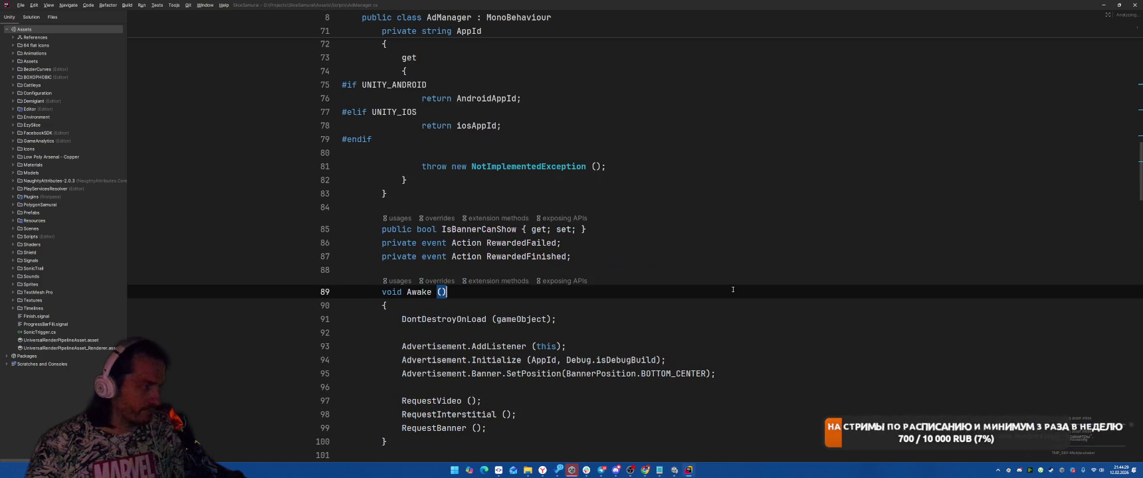
drag(397, 347, 793, 375)
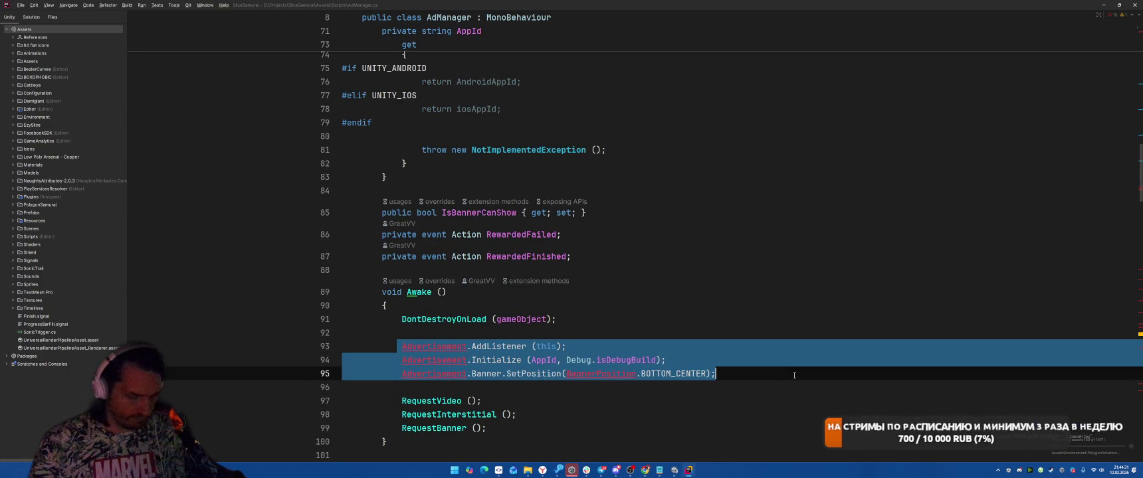
key(ctrl+slash)
Step: In Unity's console, filter to the remaining error and open the ShowResult error's code
click(572, 256)
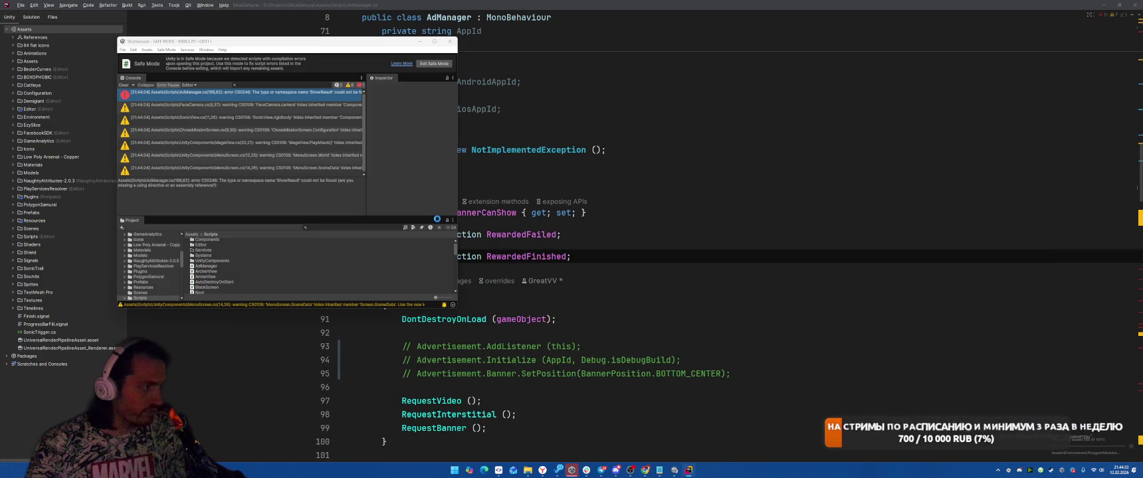
click(433, 41)
click(6, 45)
click(96, 56)
double_click(97, 56)
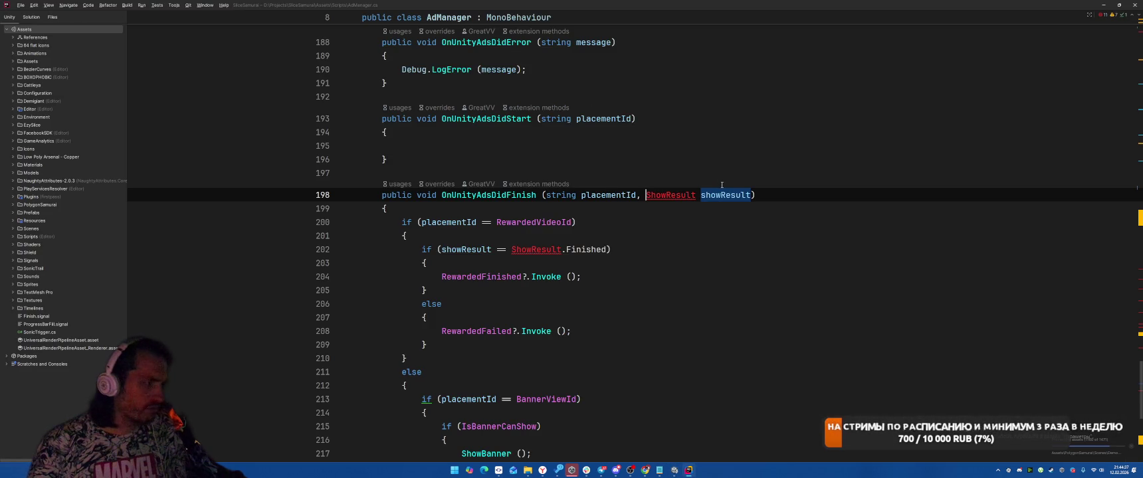
Step: Comment out the entire OnUnityAdsDidFinish method
scroll(598, 166, down, 1)
key(Down)
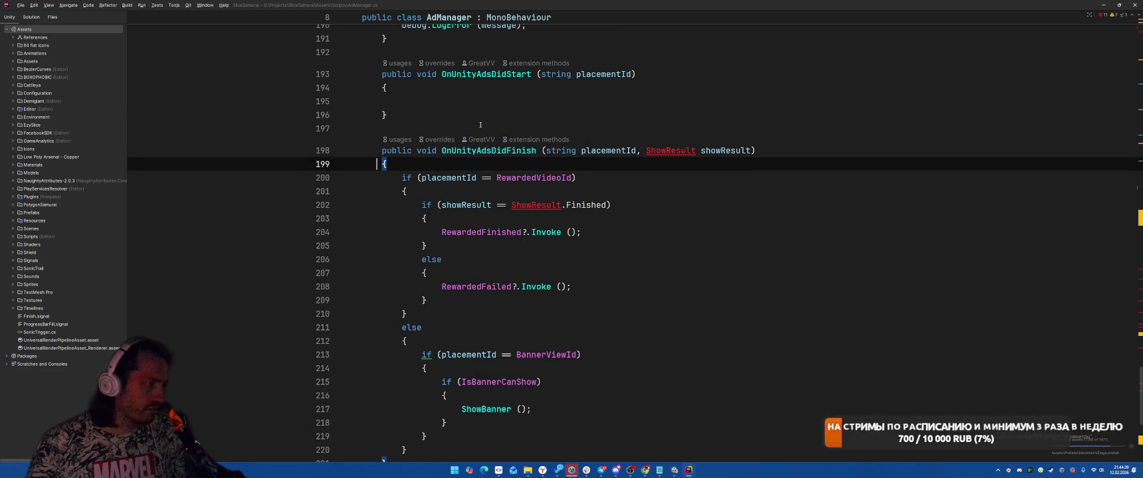
key(Up)
key(Up)
key(Up)
mouse_move(435, 130)
mouse_down()
mouse_move(465, 266)
mouse_move(505, 358)
mouse_move(516, 258)
mouse_up()
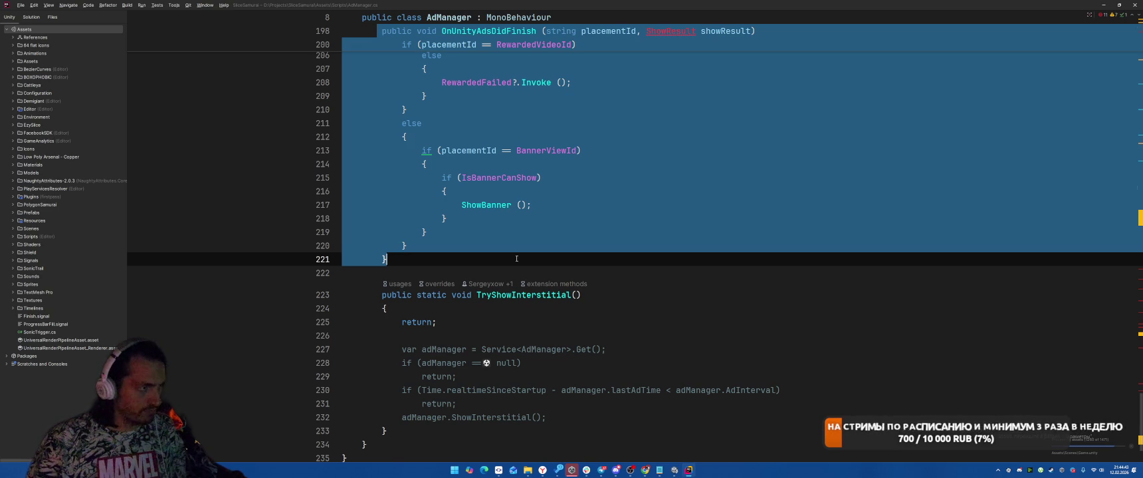
key(ctrl+slash)
Step: Replace the Advertisement.IsReady check so CanShowRewardedAd returns true
key(F2)
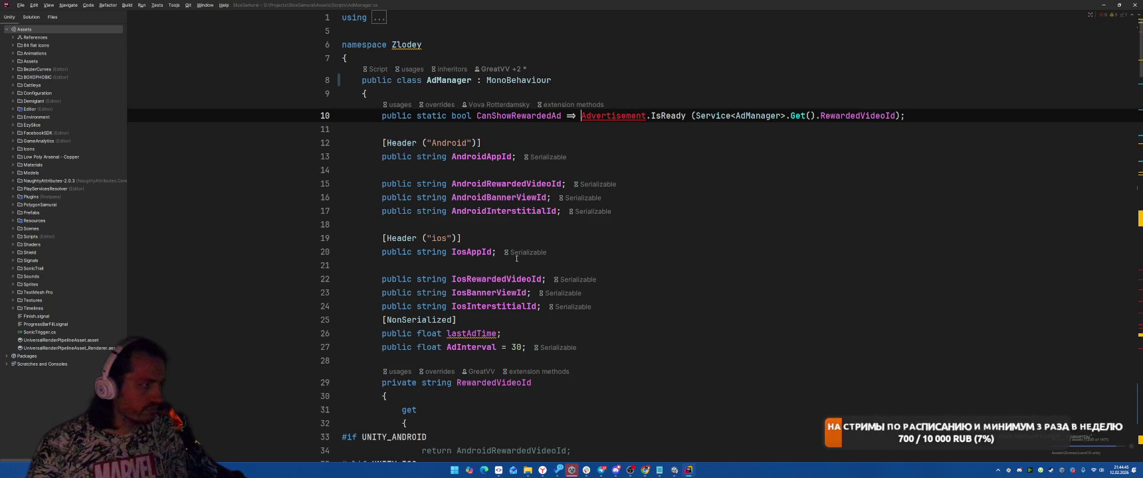
key(Return)
key(ctrl+slash)
key(Up)
key(Up)
key(End)
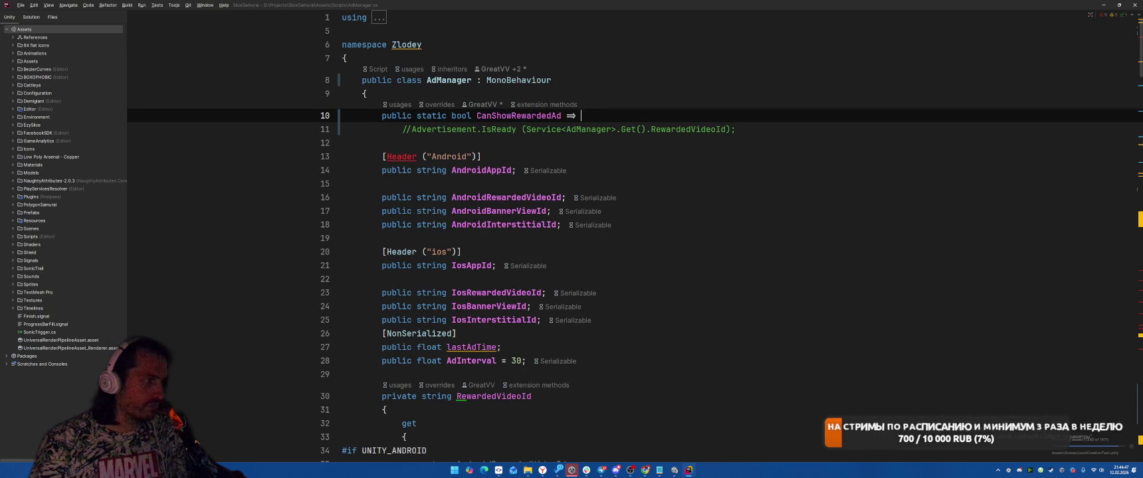
text(tr)
key(Return)
text(;)
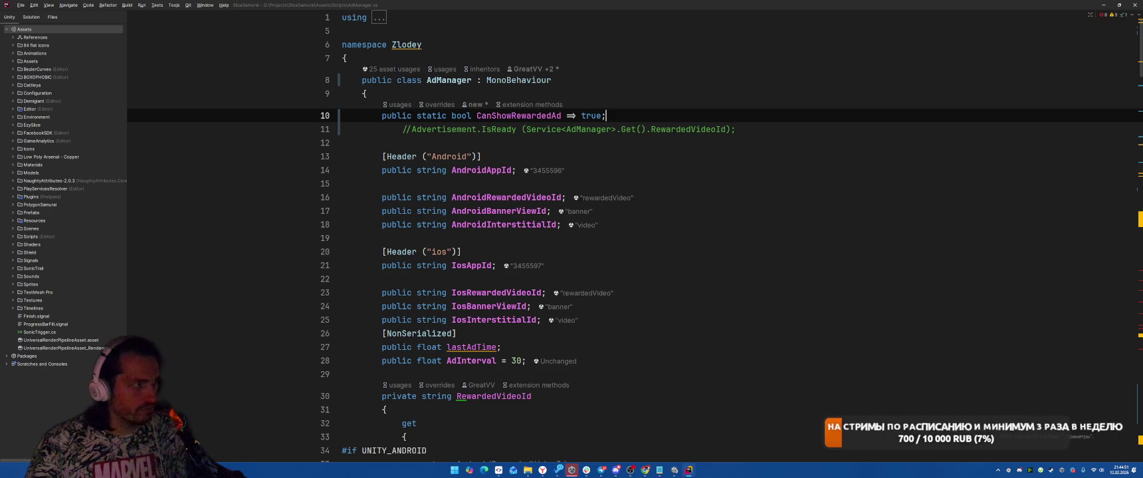
Step: Return to Unity in Safe Mode and open the UndestroyableShield compile error
key(alt+Tab)
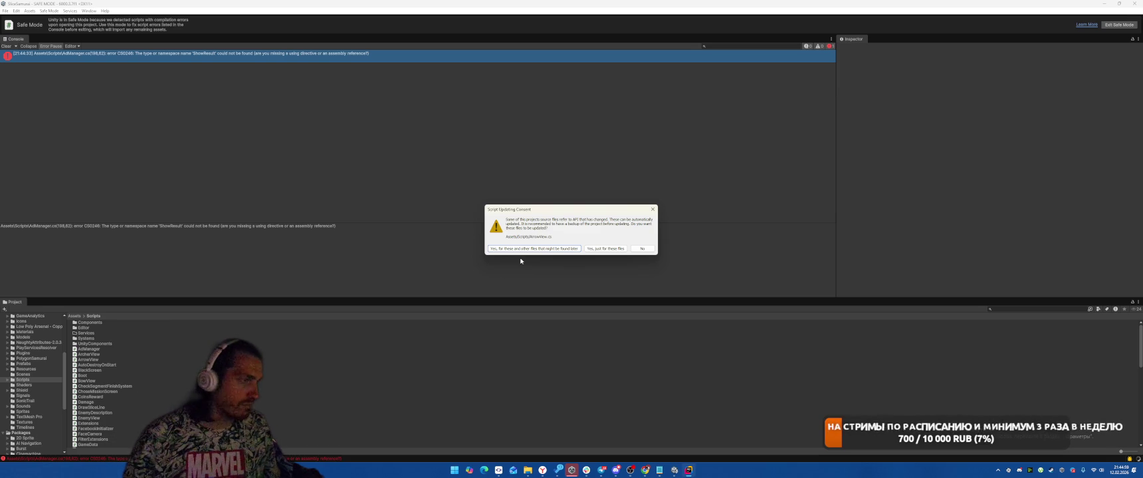
key(alt+Tab)
key(alt+Tab)
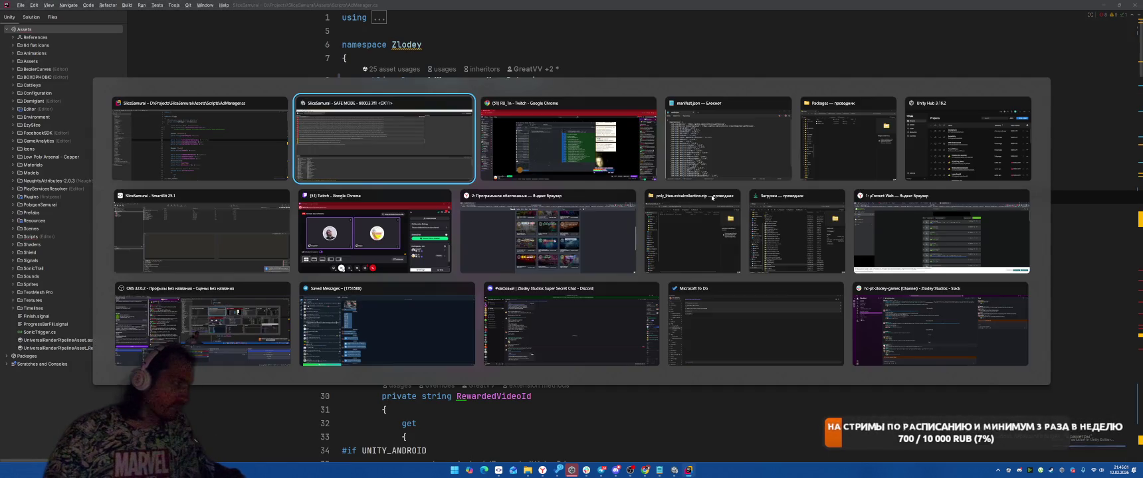
click(461, 164)
scroll(122, 103, up, 5)
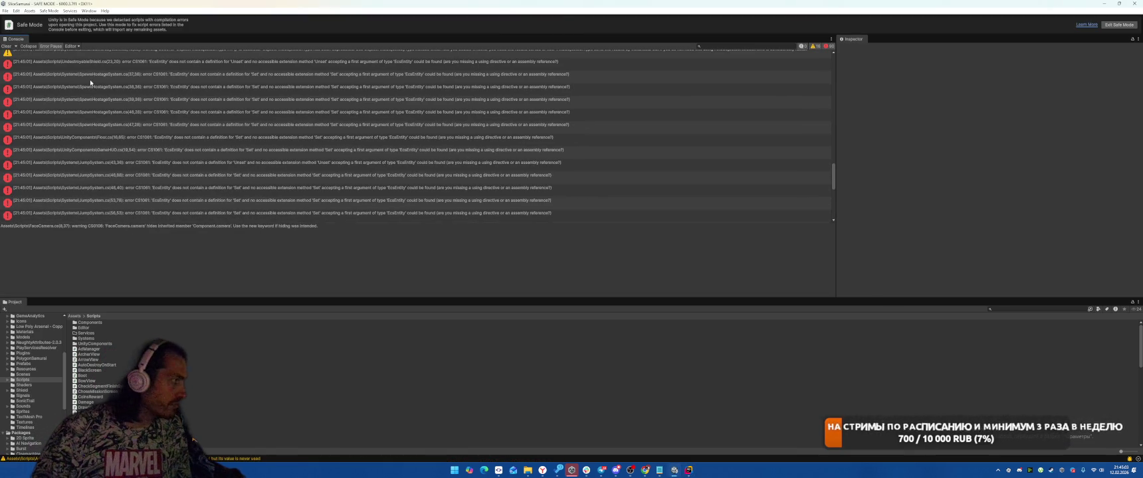
double_click(40, 61)
Step: Replace all 70 '.Set<' occurrences with '.Get<' in the Assets\Scripts directory
click(568, 197)
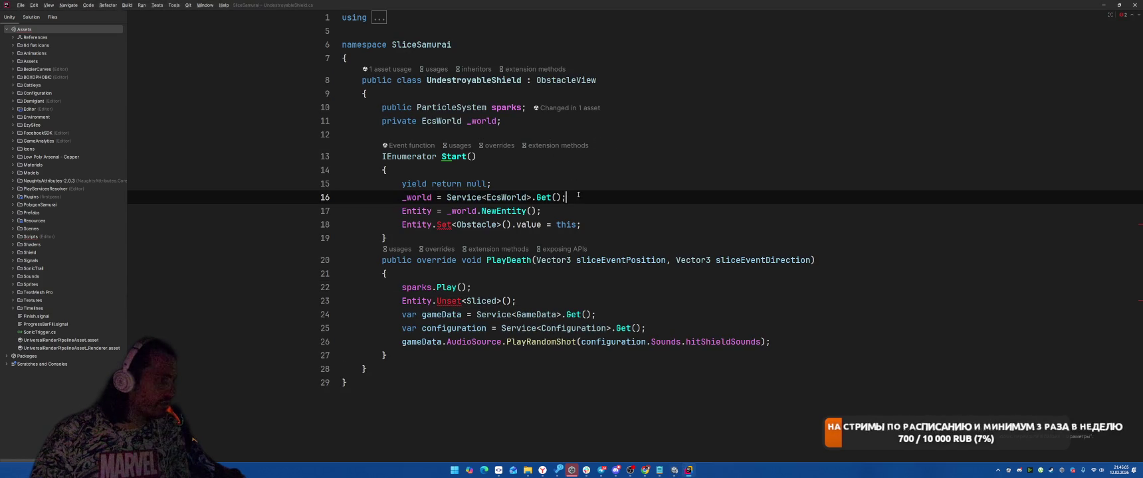
double_click(444, 225)
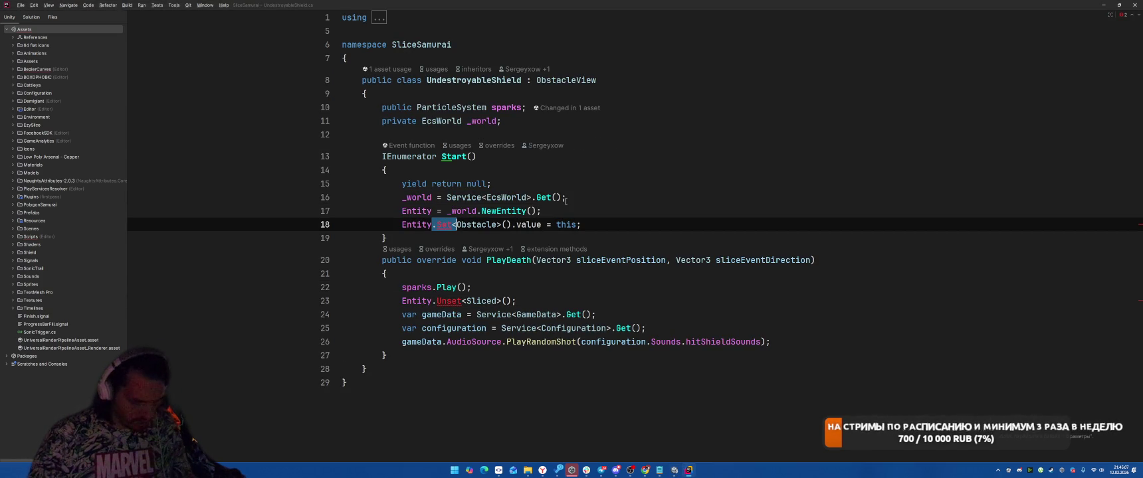
key(ctrl+shift+r)
click(122, 74)
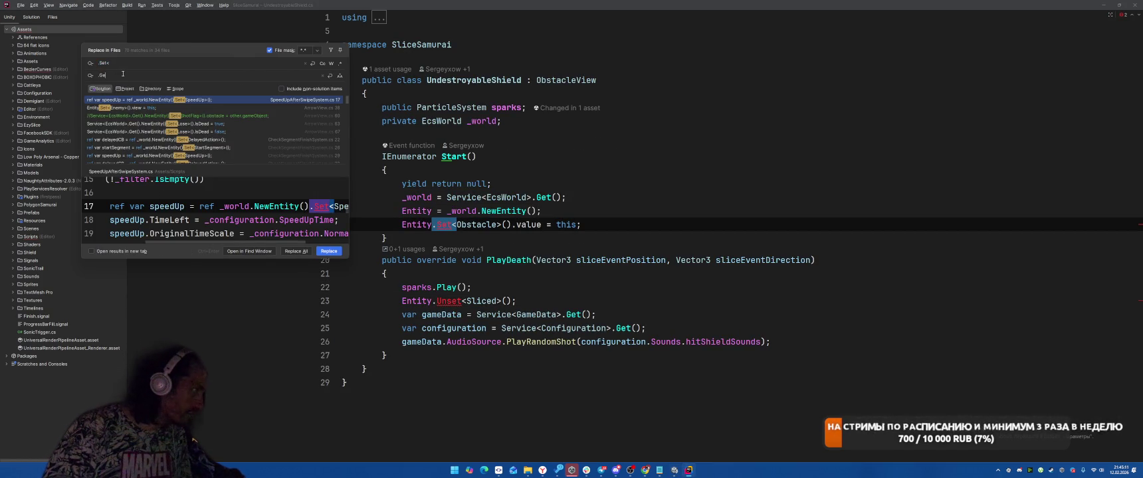
click(151, 88)
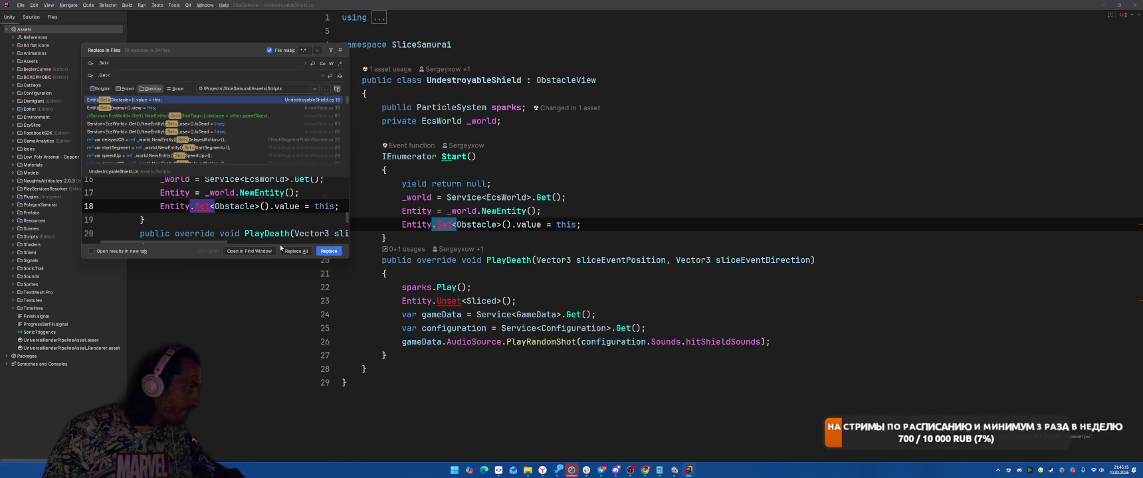
click(302, 251)
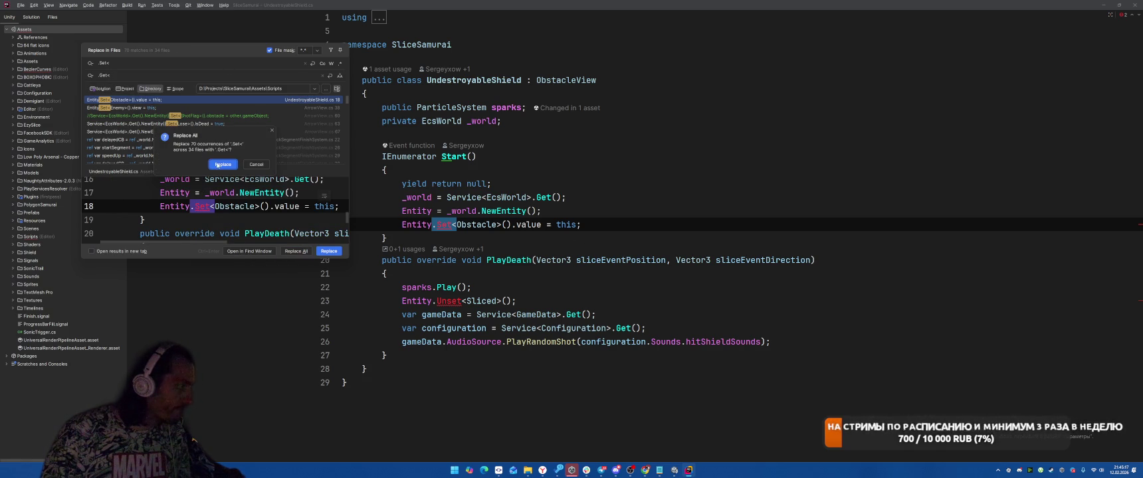
click(217, 164)
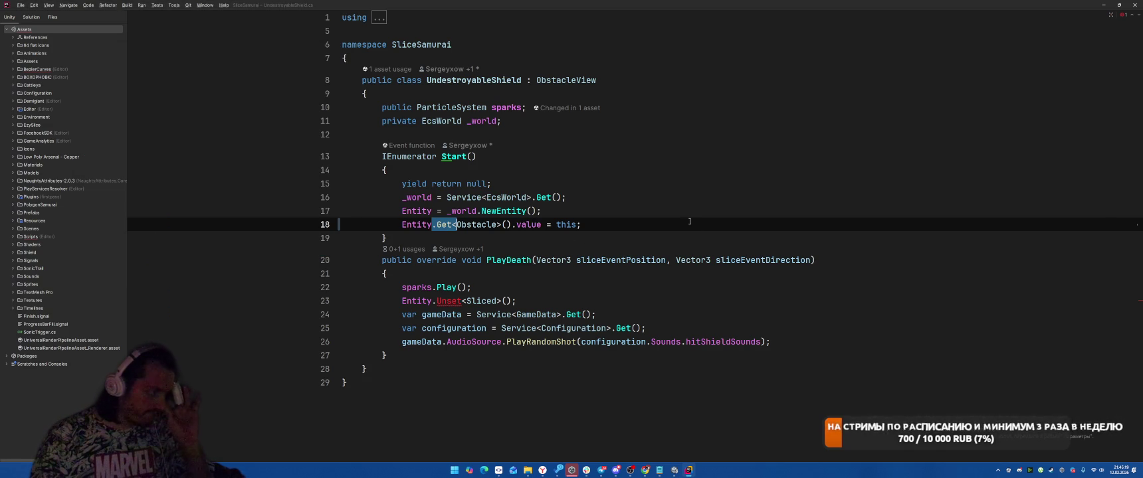
Step: Replace all 18 '.Unset<' occurrences with '.Del<' across the Assets\Scripts files
click(437, 301)
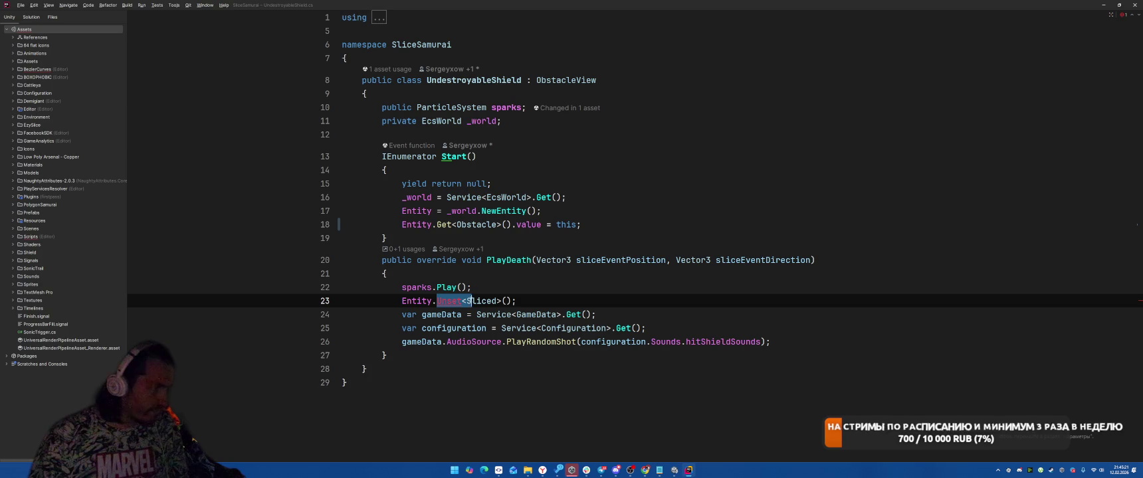
click(599, 197)
double_click(439, 301)
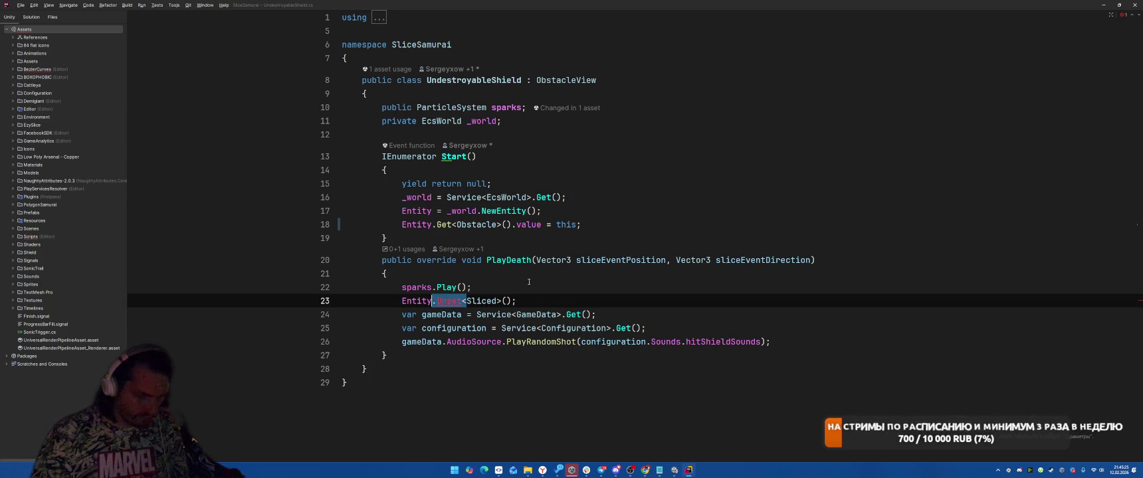
key(ctrl+r)
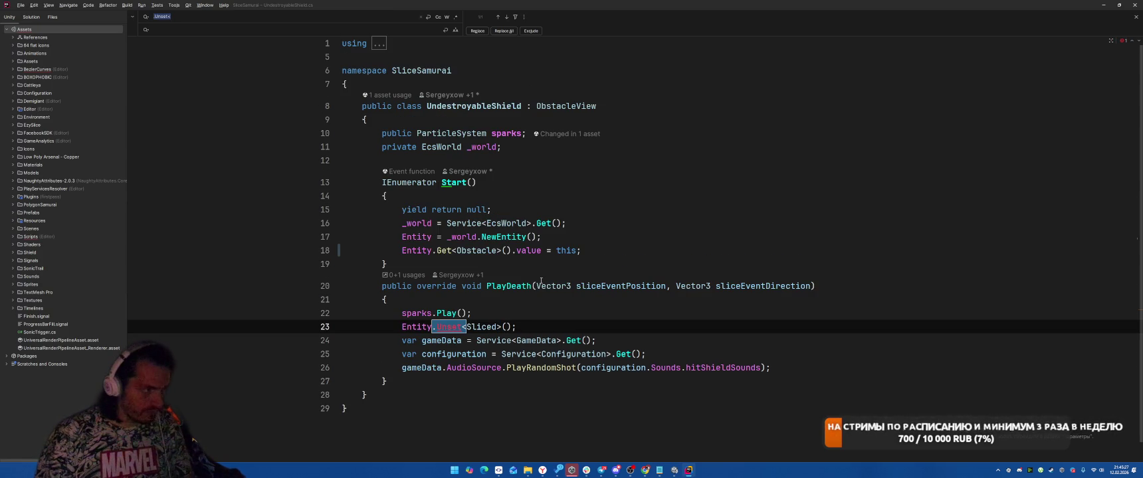
key(Escape)
key(ctrl+shift+r)
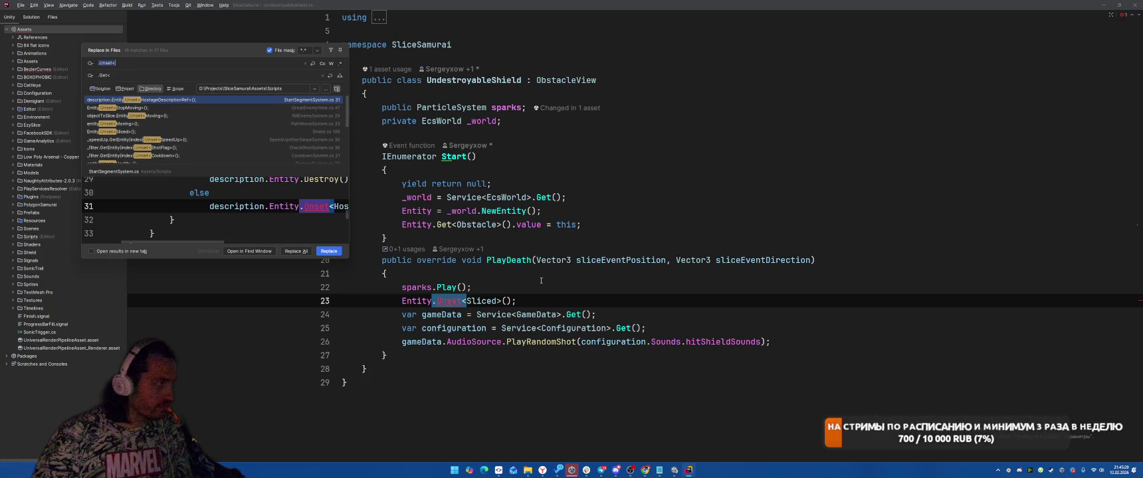
double_click(103, 75)
text(Del)
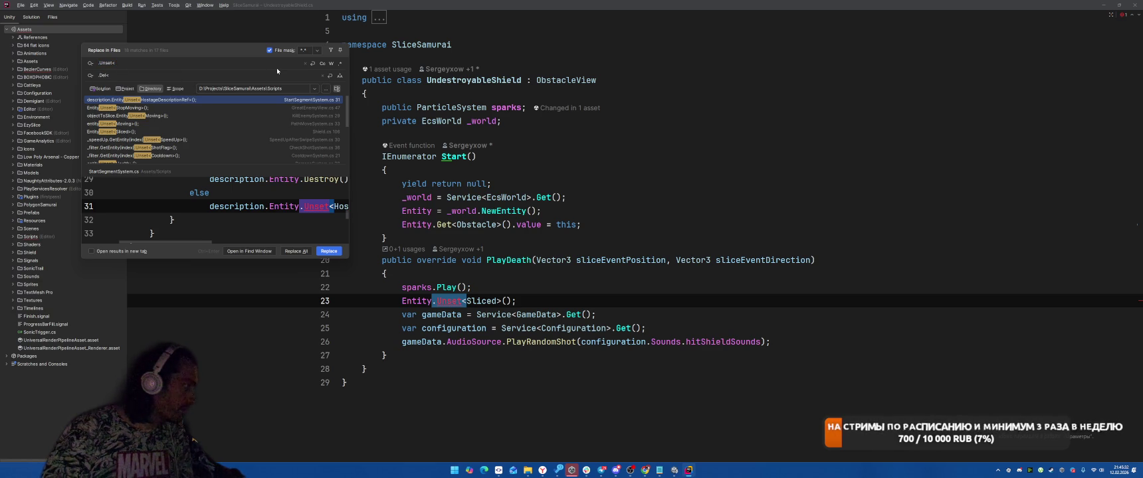
key(Return)
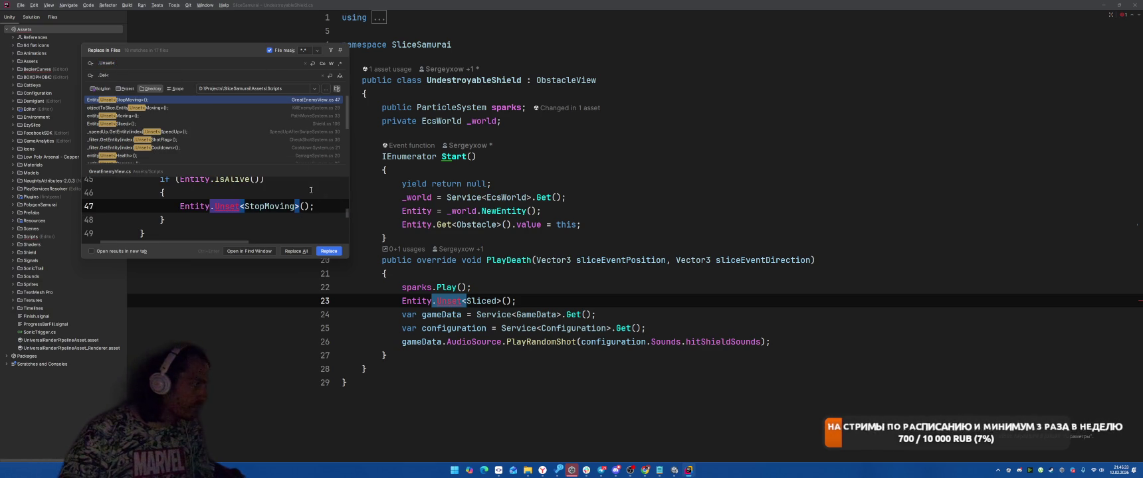
click(292, 250)
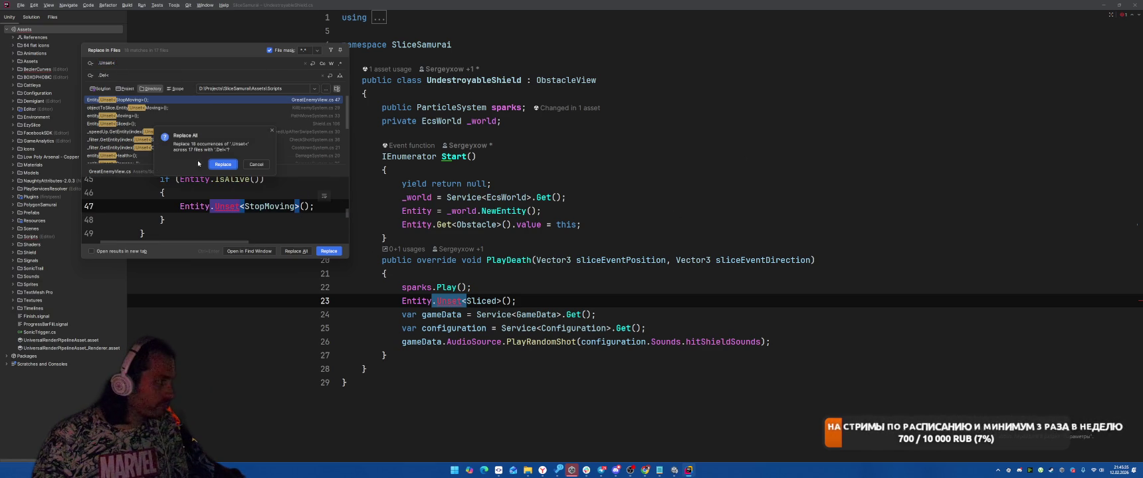
click(223, 164)
Step: In Unity, filter the console to the Advertisement errors and open the first one
click(699, 190)
key(alt+Tab)
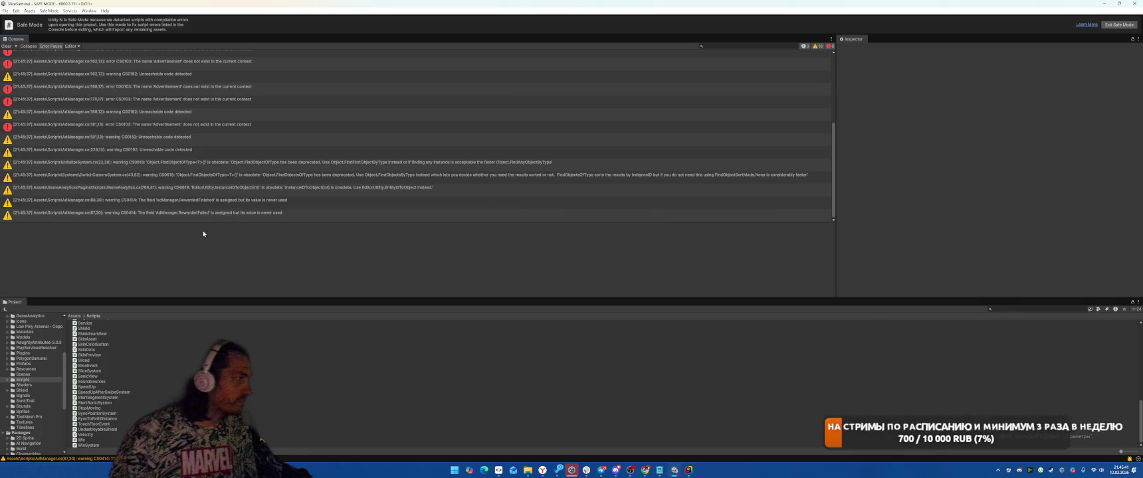
click(187, 57)
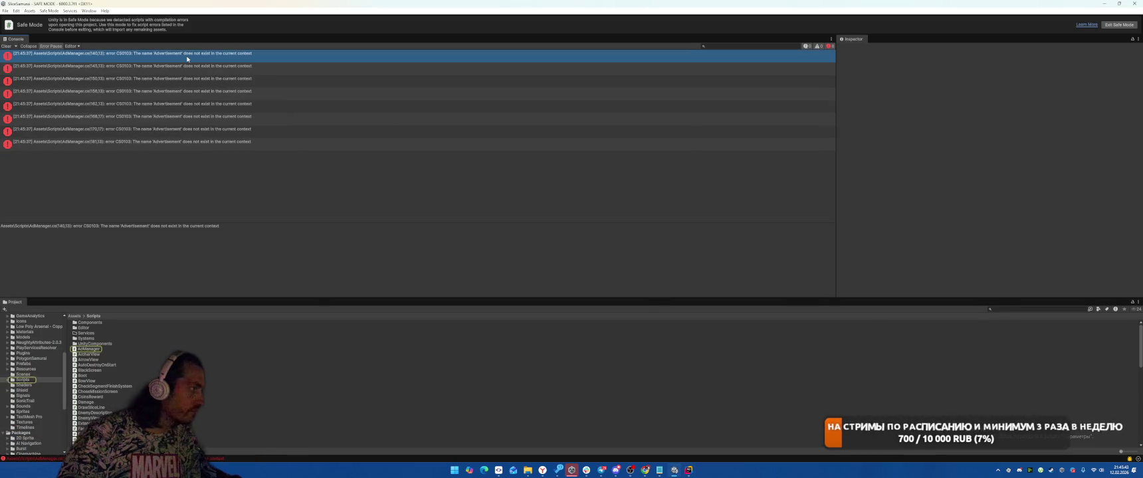
double_click(186, 58)
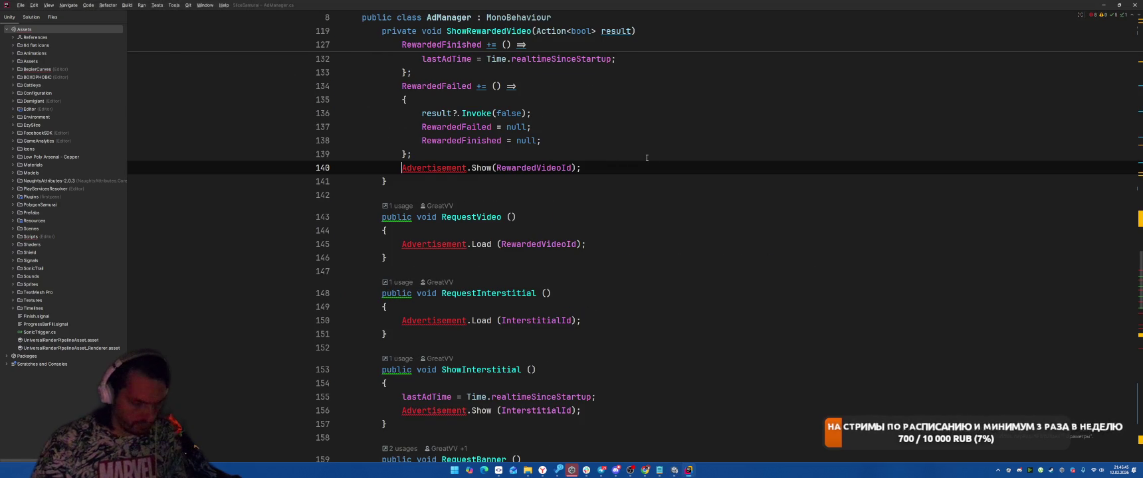
Step: Comment out the Advertisement.Show and Load calls on lines 140, 145, 150 and 156
key(ctrl+slash)
key(F2)
key(ctrl+slash)
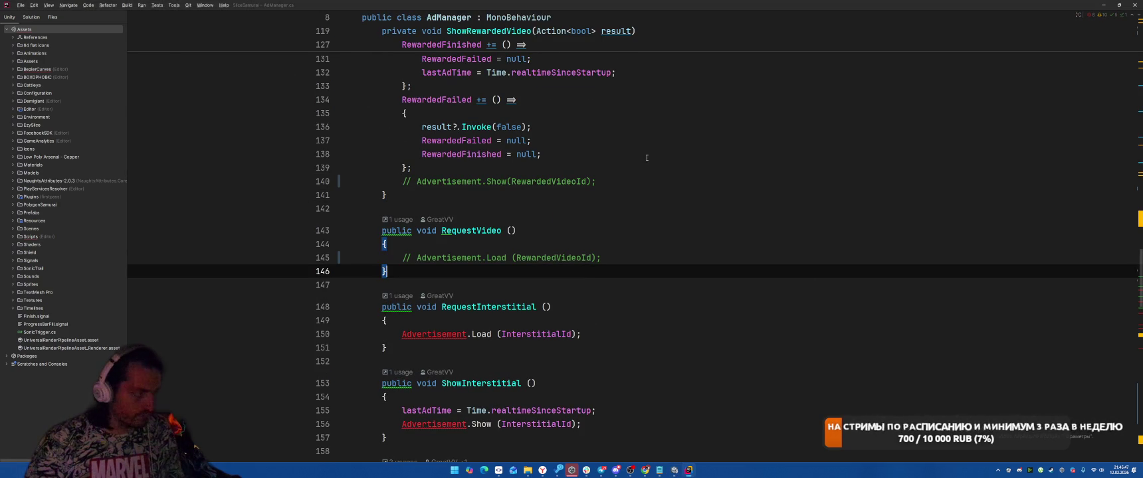
key(F2)
key(ctrl+slash)
key(F2)
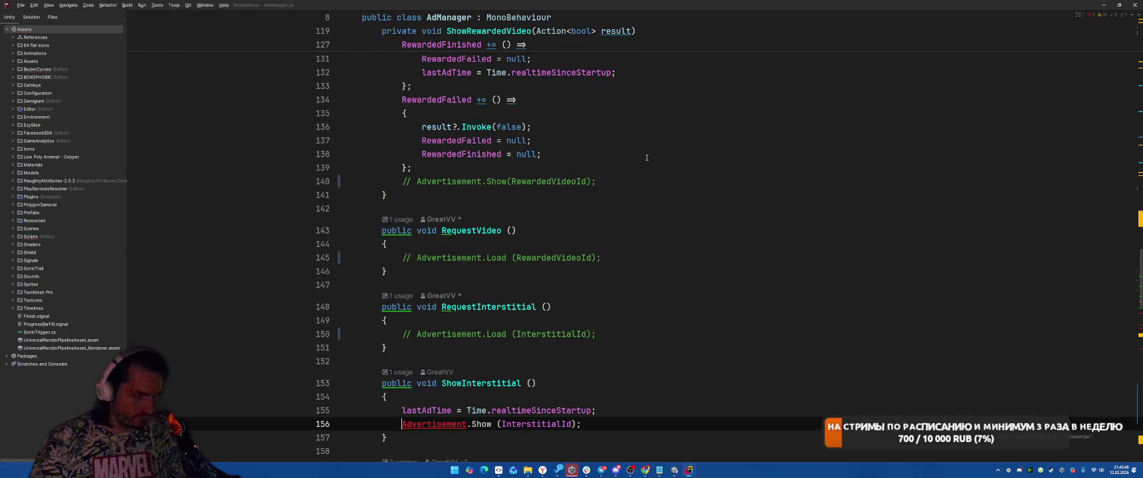
key(ctrl+slash)
key(F2)
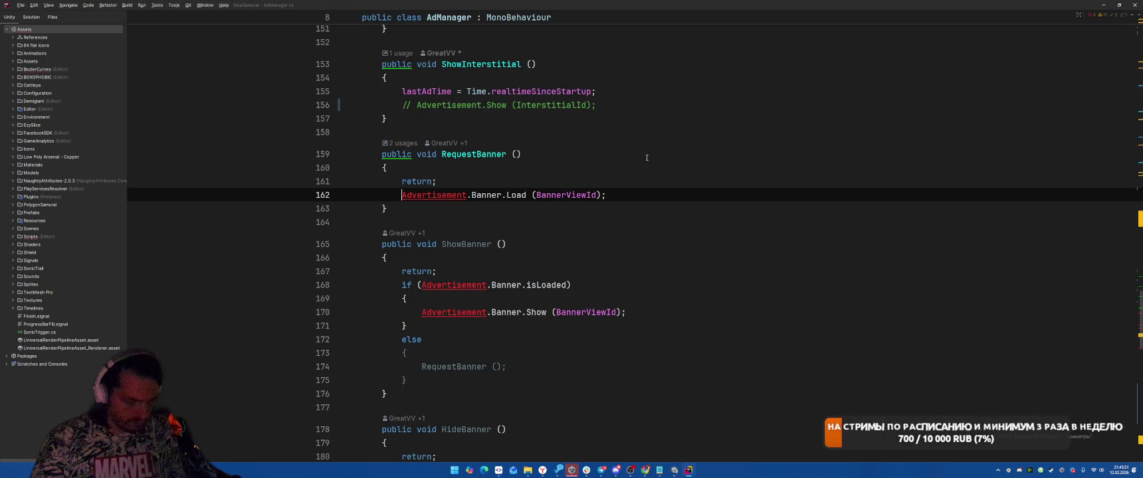
Step: Comment out the banner load call, the ShowBanner if/else block and the banner hide call
key(ctrl+slash)
drag(392, 285, 450, 382)
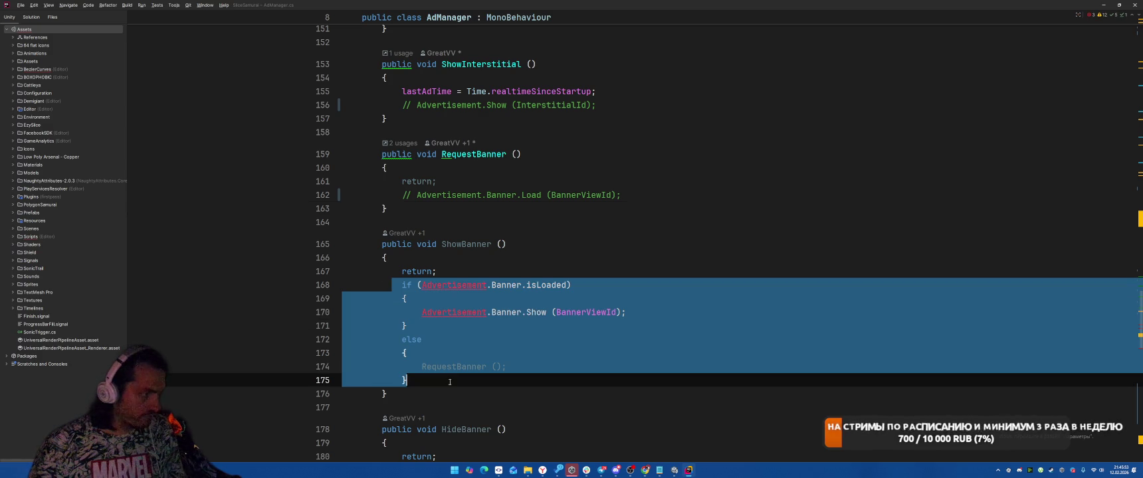
key(ctrl+slash)
key(F2)
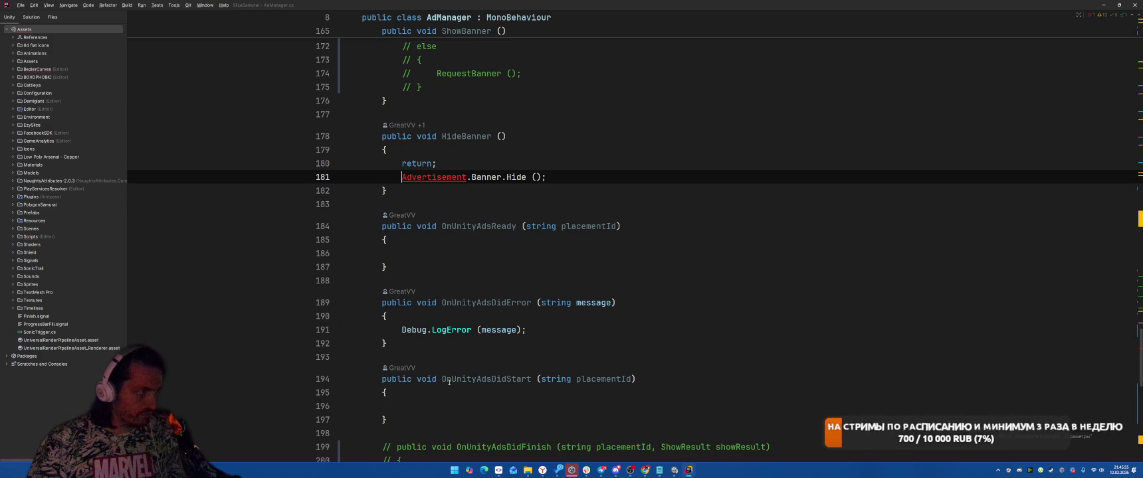
key(ctrl+slash)
key(F2)
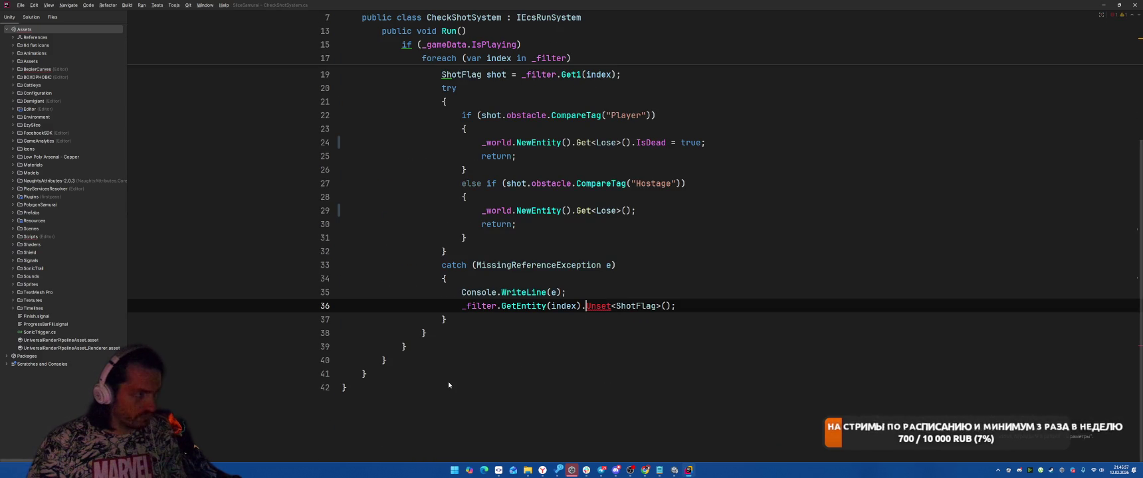
Step: Change Unset to Del<ShotFlag>() in CheckShotSystem.cs
key(ctrl+w)
text(Del)
key(End)
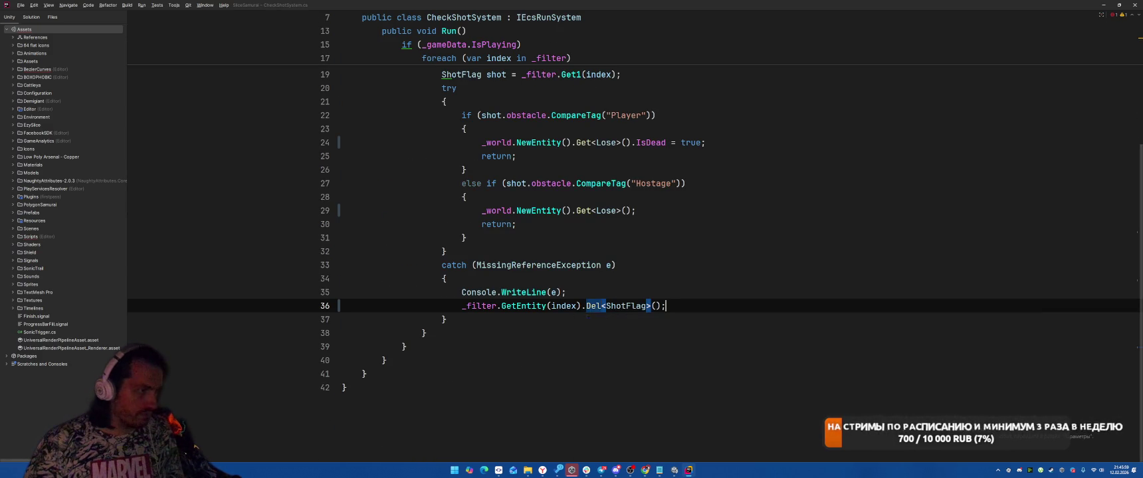
key(F2)
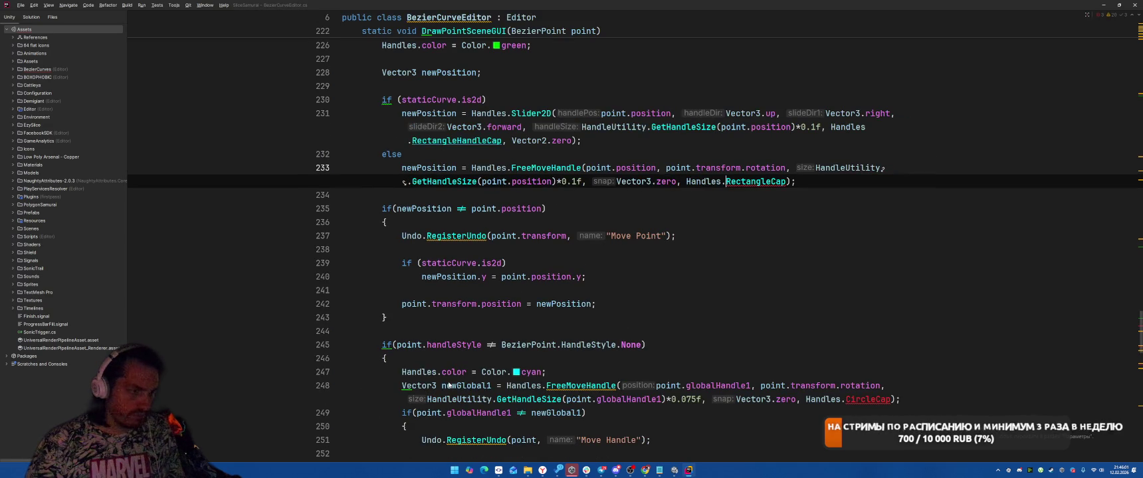
Step: In BezierCurveEditor, use RectangleHandleCap on line 233 and CircleHandleCap on lines 248 and 260
scroll(449, 386, down, 3)
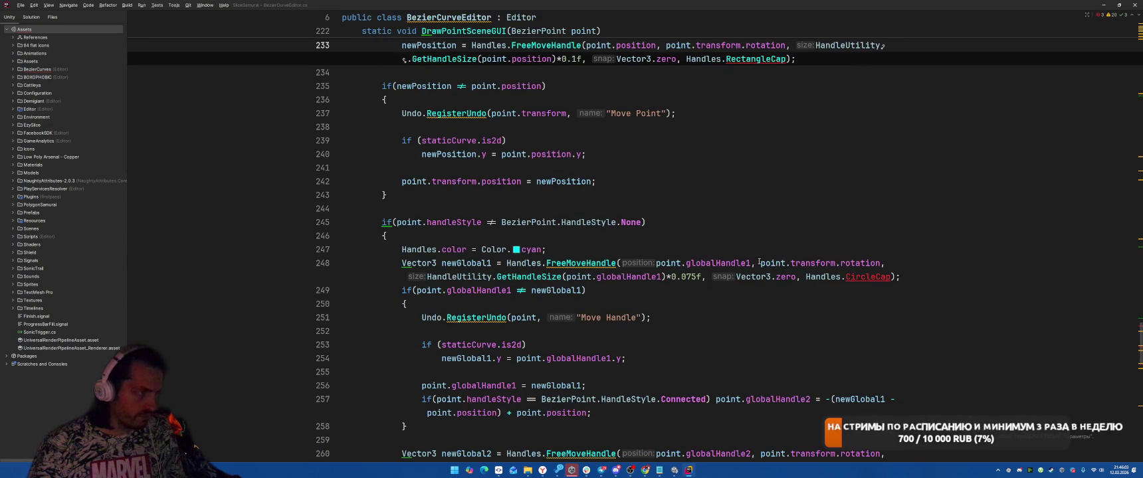
scroll(762, 262, up, 5)
click(758, 263)
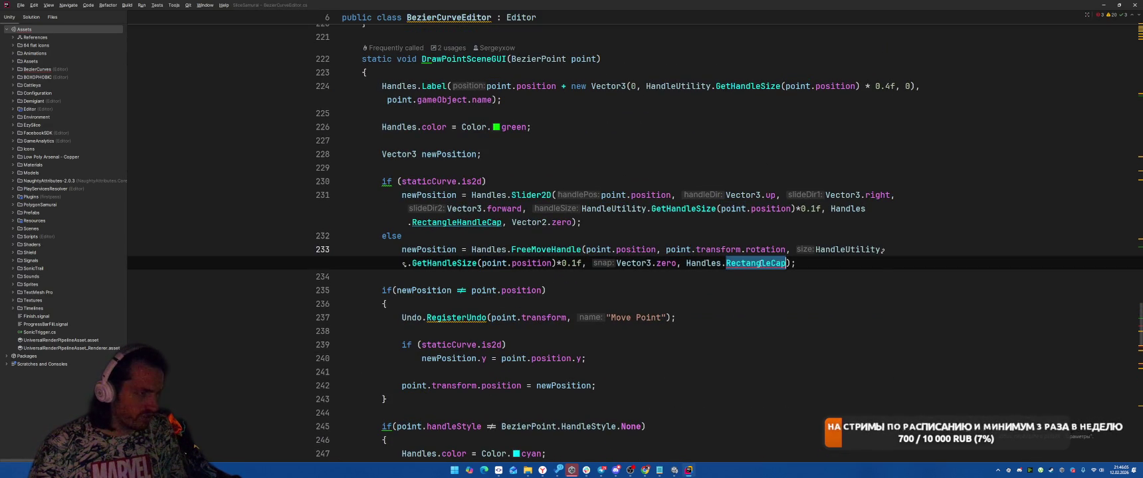
text(Rect)
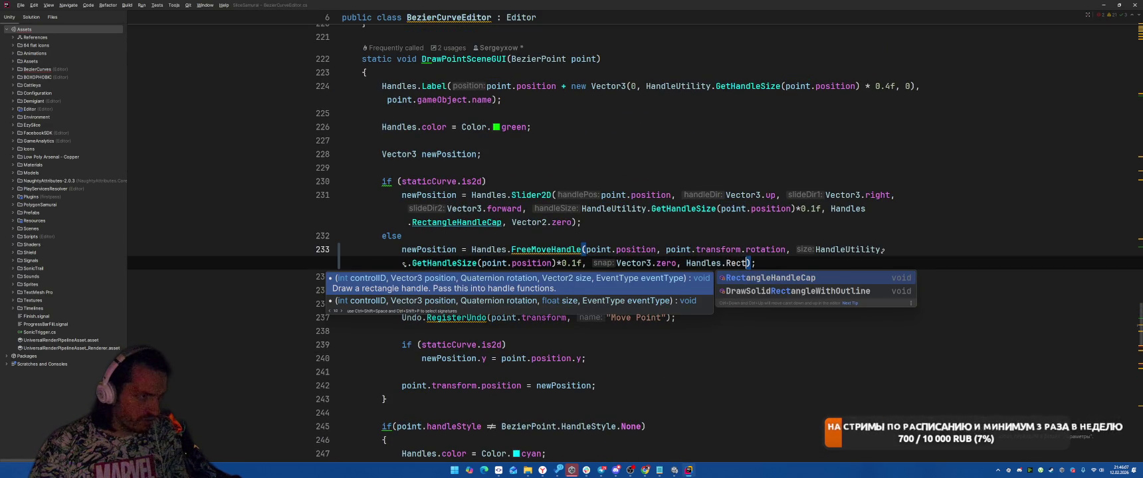
key(Return)
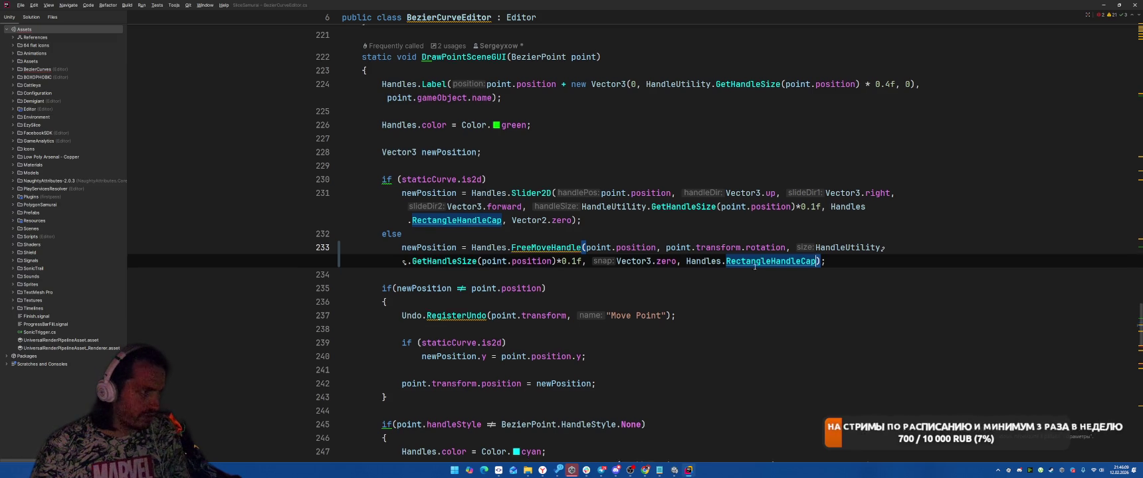
scroll(758, 263, down, 4)
double_click(864, 317)
text(Cir)
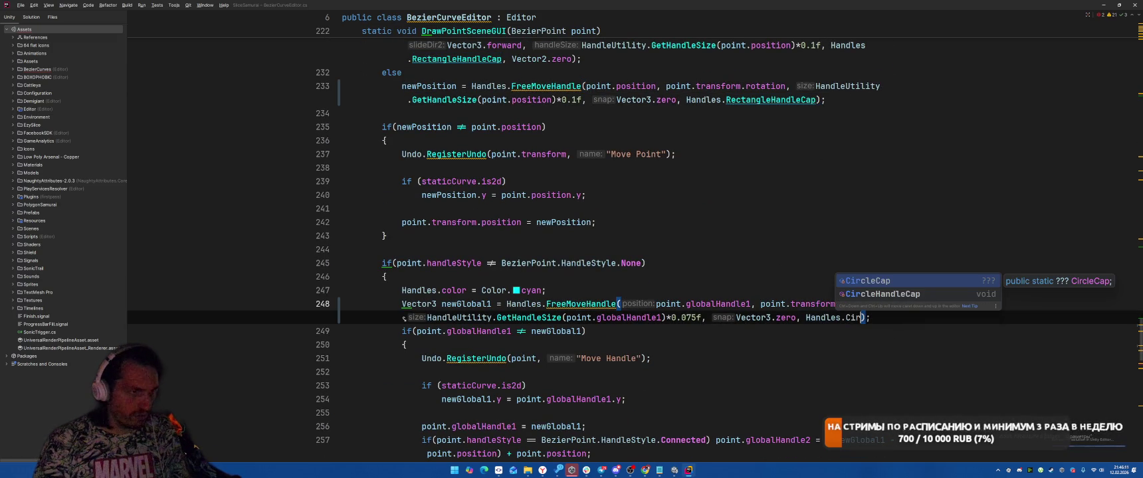
key(Return)
key(F2)
key(ctrl+w)
text(Cir)
key(Return)
Step: In BezierPointEditor, change the caps on lines 95 and 110 to CubeHandleCap
key(F2)
key(ctrl+w)
text(Cu)
key(Return)
key(F2)
key(ctrl+w)
text(Cu)
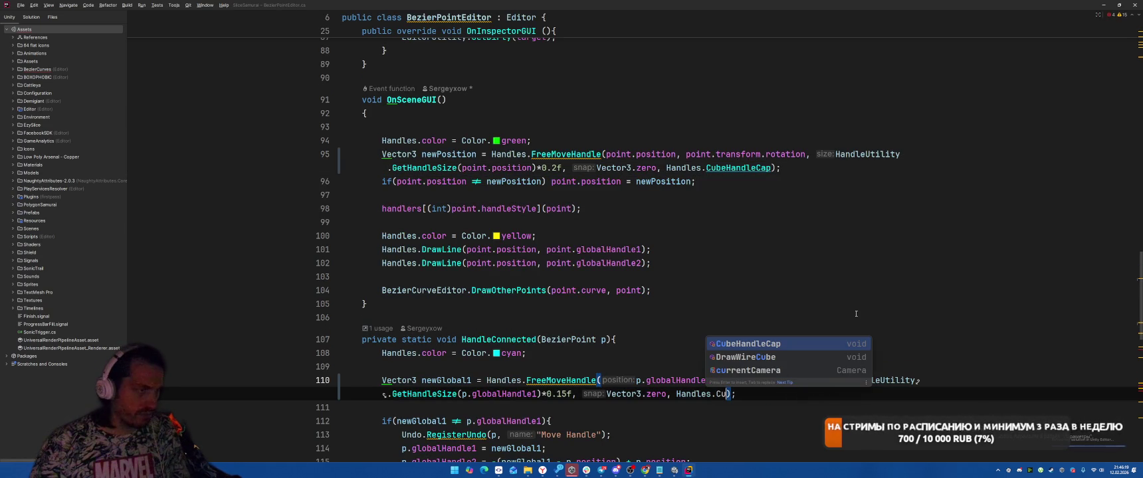
key(Return)
Step: Change SphereCap to SphereHandleCap on lines 118, 130 and 131
key(F2)
key(ctrl+w)
text(Sp)
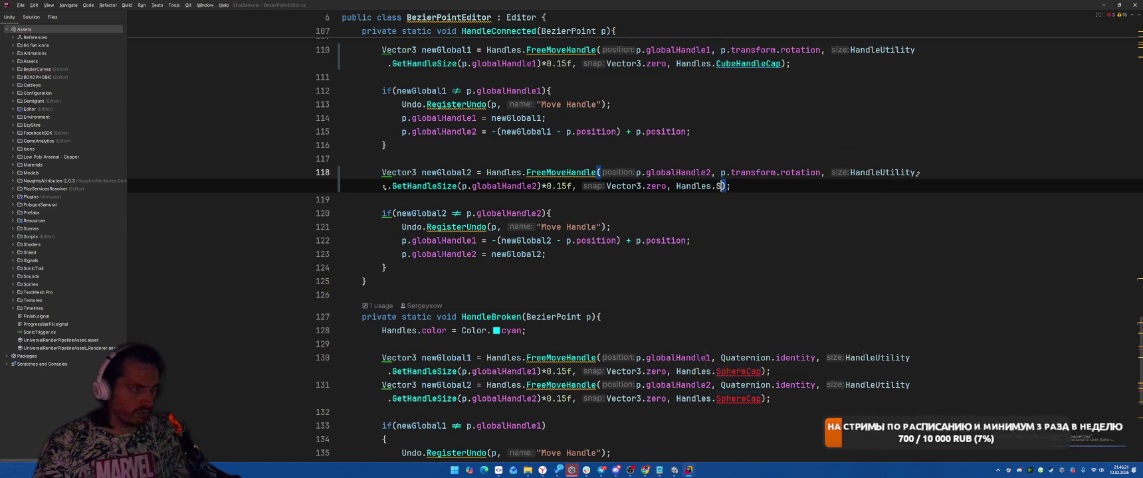
key(Return)
key(F2)
key(ctrl+w)
text(SD)
key(BackSpace)
text(phereHandleCap)
key(Return)
key(F2)
key(ctrl+w)
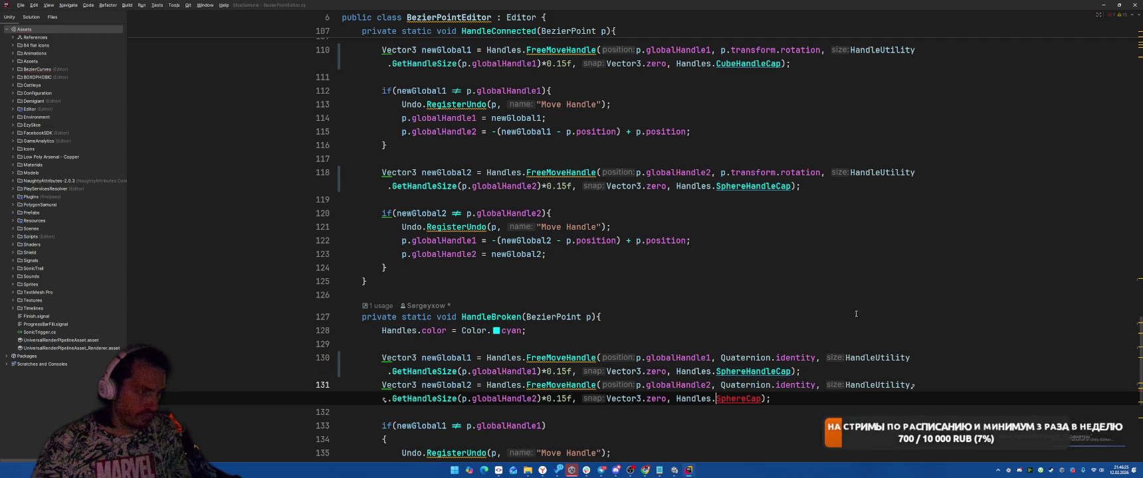
text(SP)
key(Return)
Step: Let Unity's API updater rewrite the obsolete calls, then check the rewritten code in Rider
key(alt+Tab)
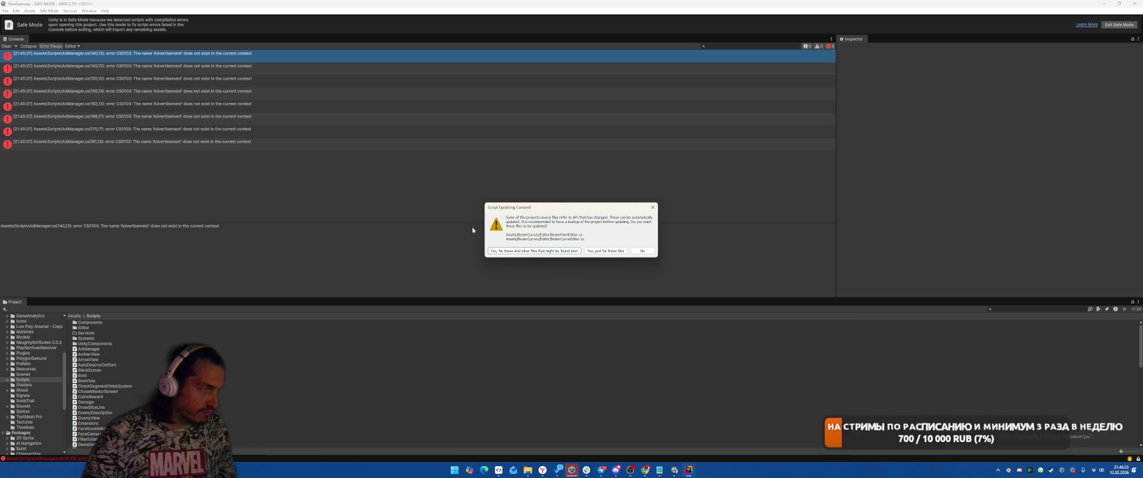
click(523, 252)
key(alt+Tab)
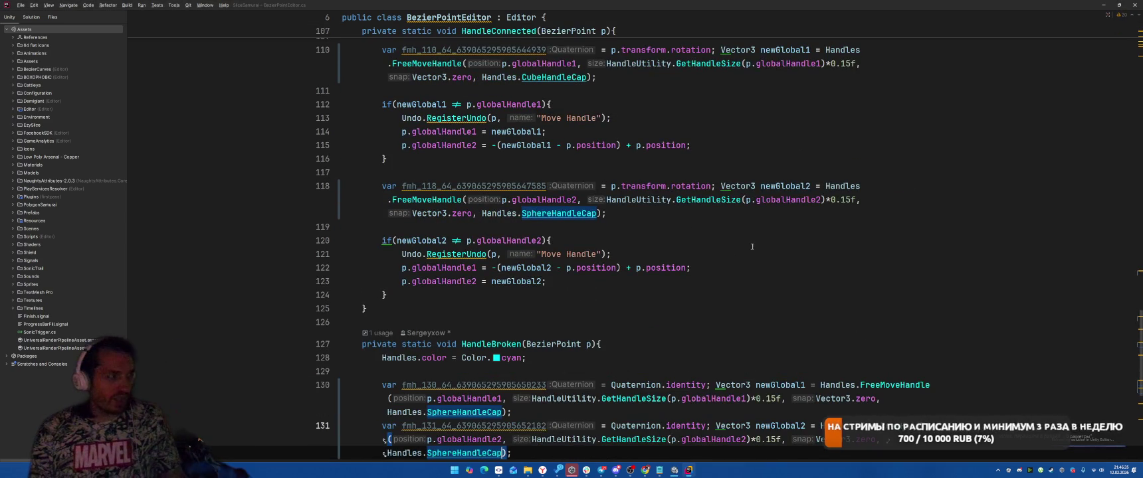
click(757, 243)
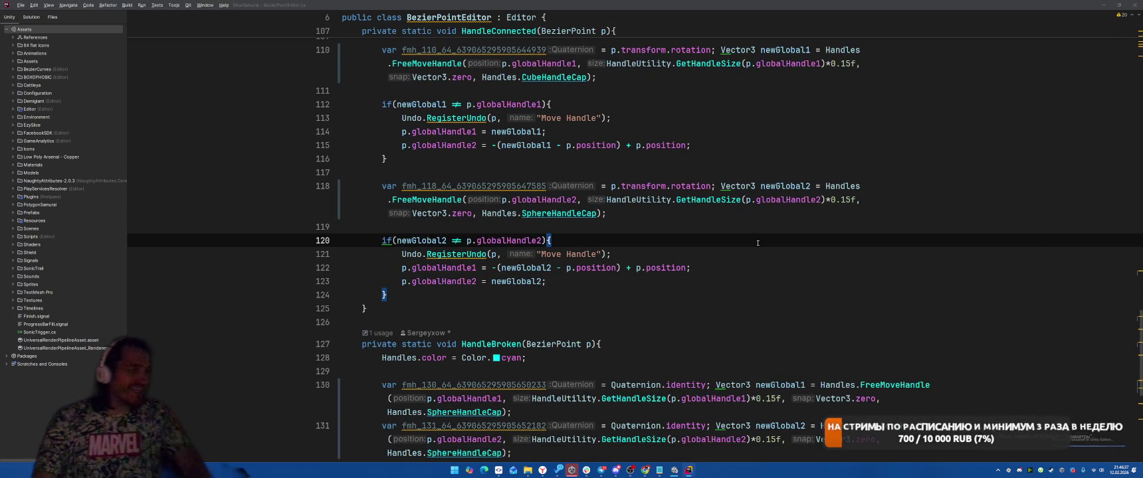
Step: Show Unity's Importing progress window and scroll through BezierPointEditor.cs during the reimport
key(alt+Tab)
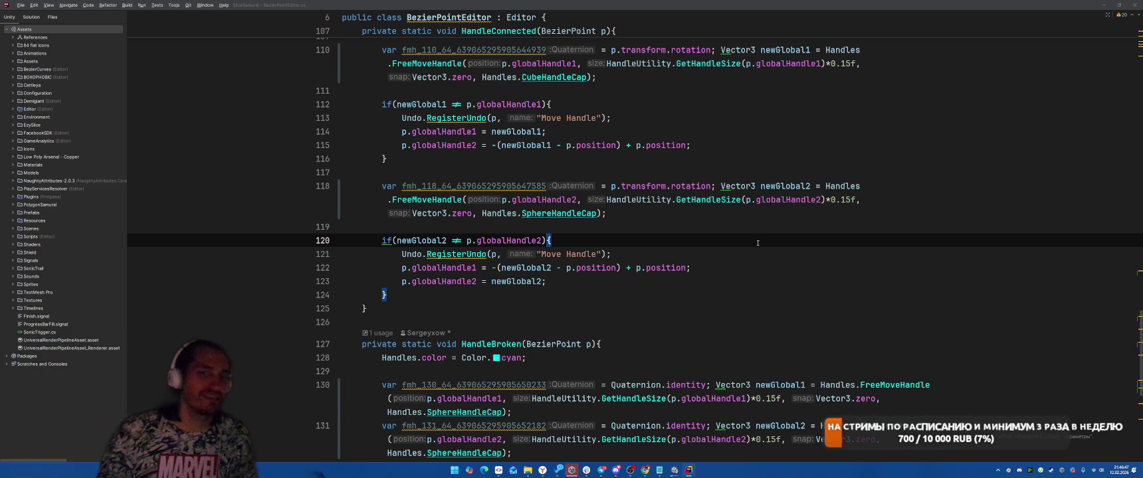
mouse_move(675, 473)
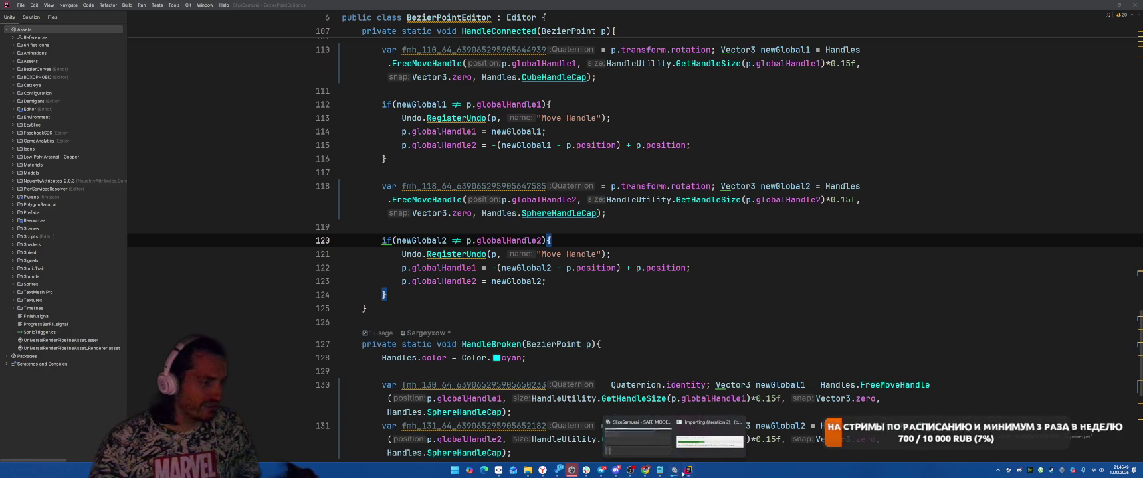
click(709, 440)
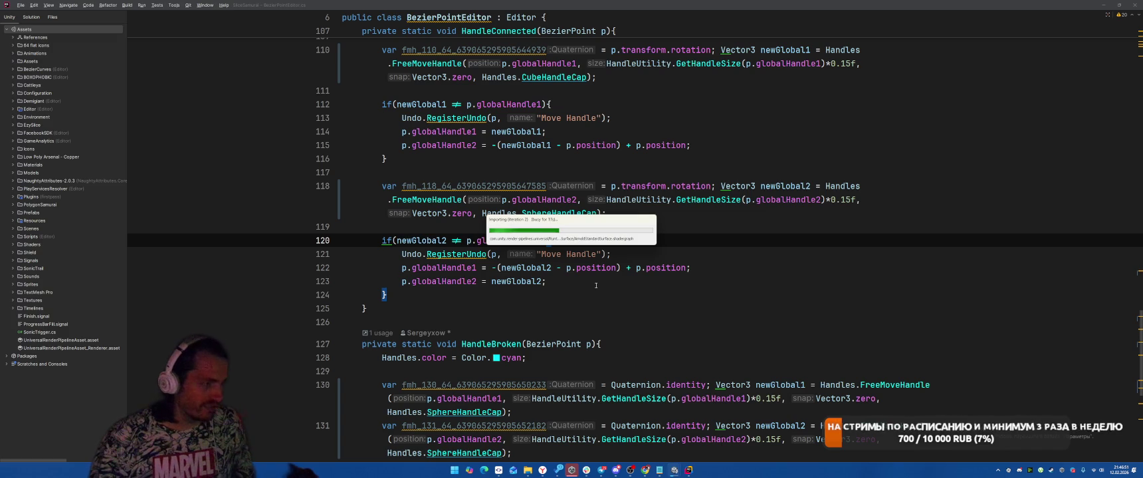
scroll(778, 270, down, 5)
scroll(786, 275, up, 20)
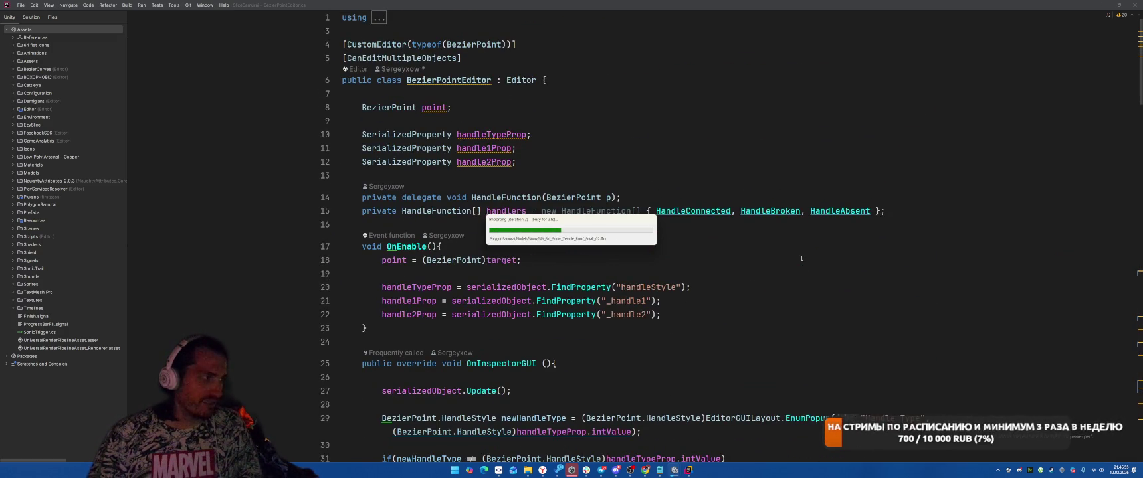
scroll(801, 258, down, 20)
scroll(773, 219, down, 8)
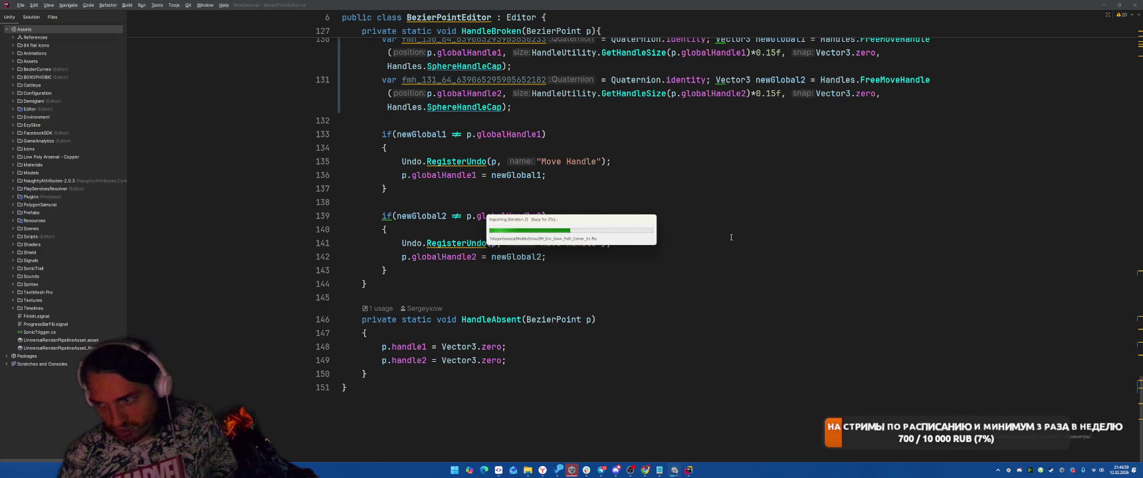
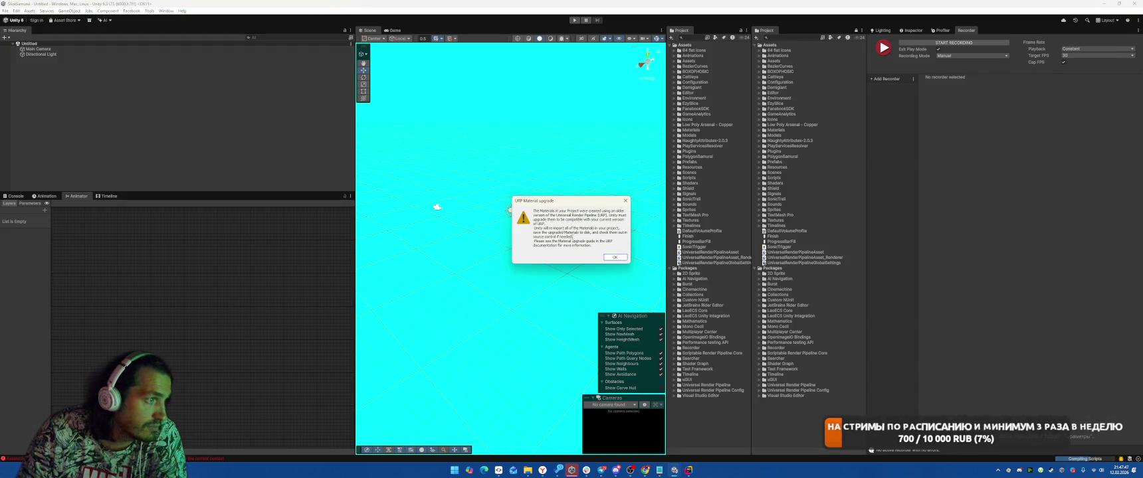
Step: Dismiss the URP Material Upgrade notice and skip the GameAnalytics SDK update prompt
click(624, 259)
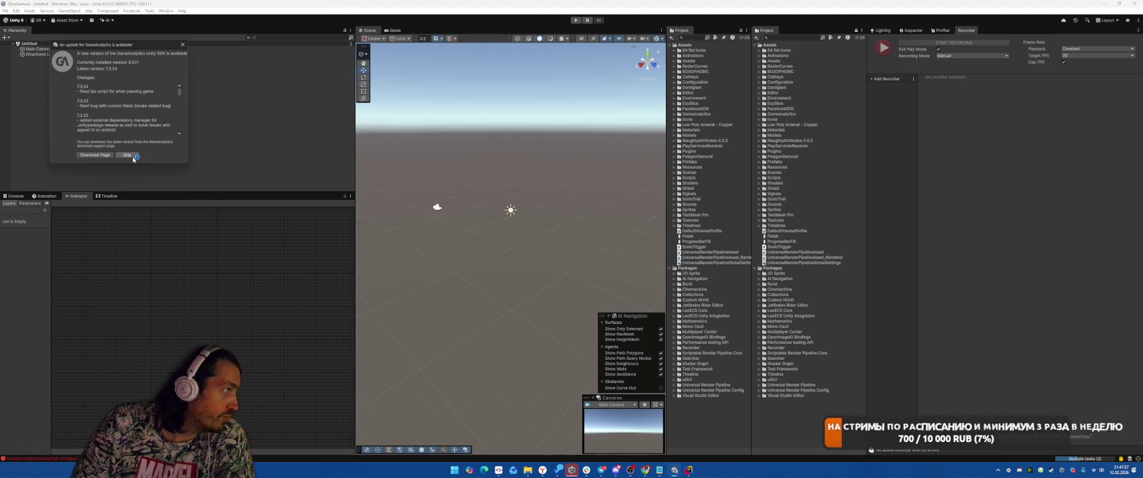
click(133, 156)
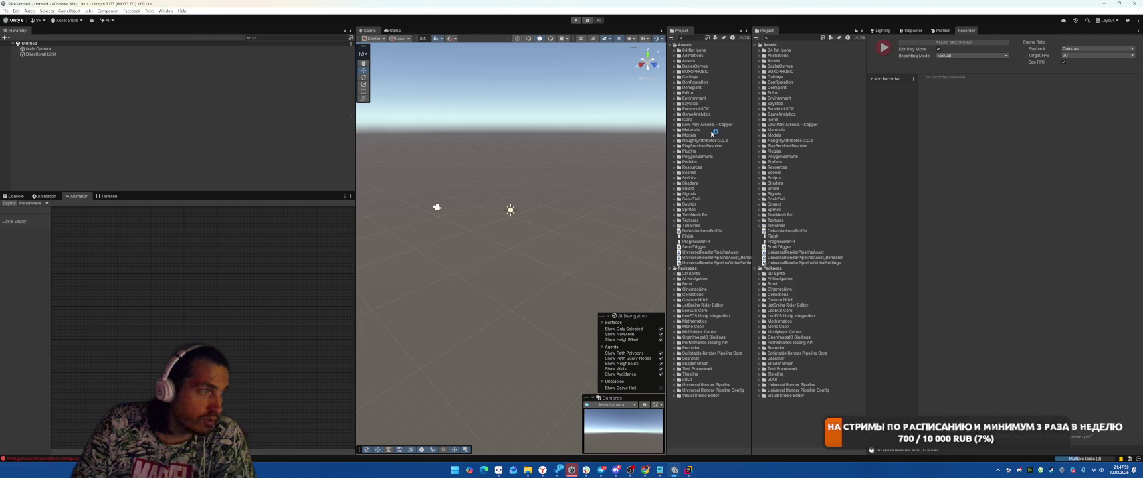
Step: Open the Scenes/Boot scene and enter Play mode
click(674, 173)
double_click(691, 183)
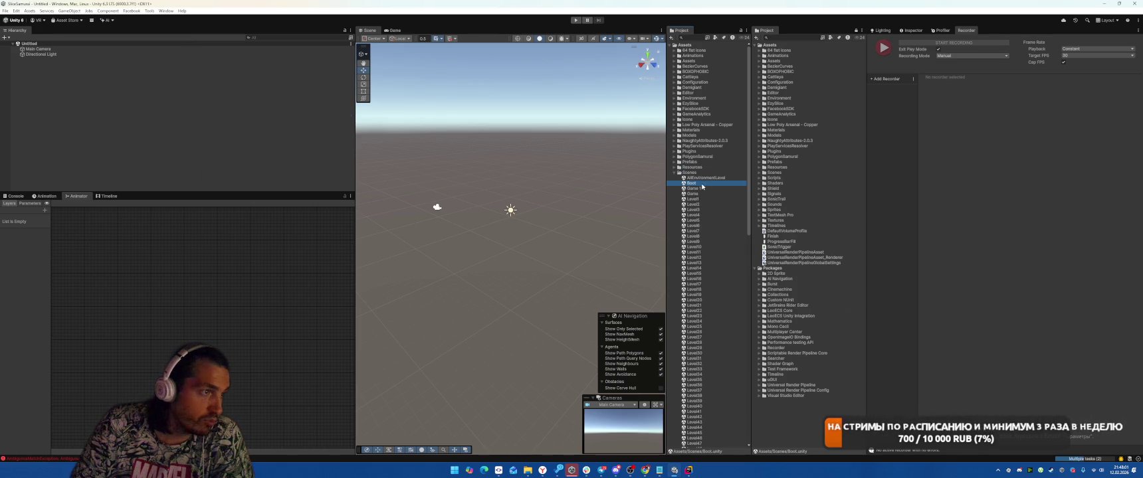
click(575, 20)
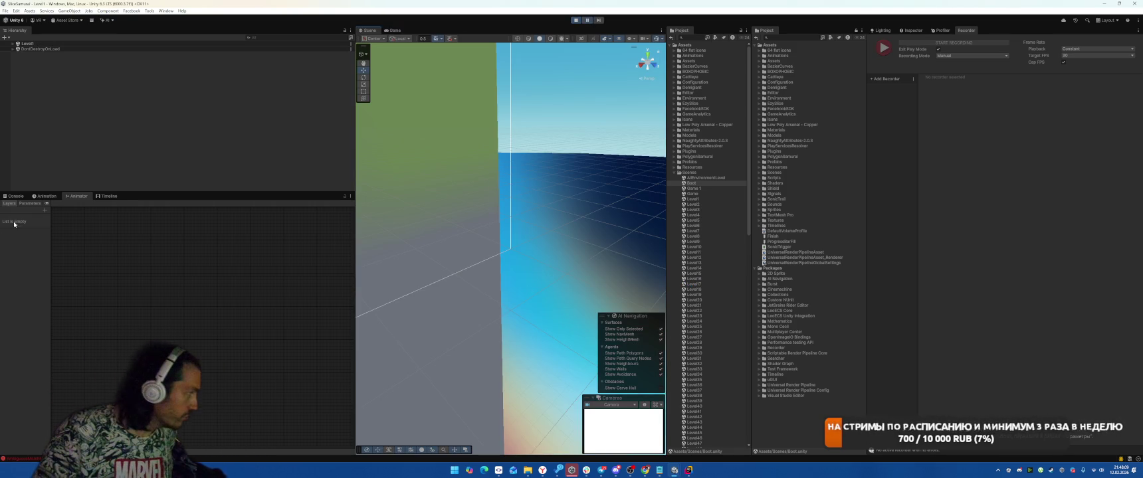
Step: Inspect an AmbiguousMatchException stack trace in the Console, then close the TMP Importer window
click(15, 196)
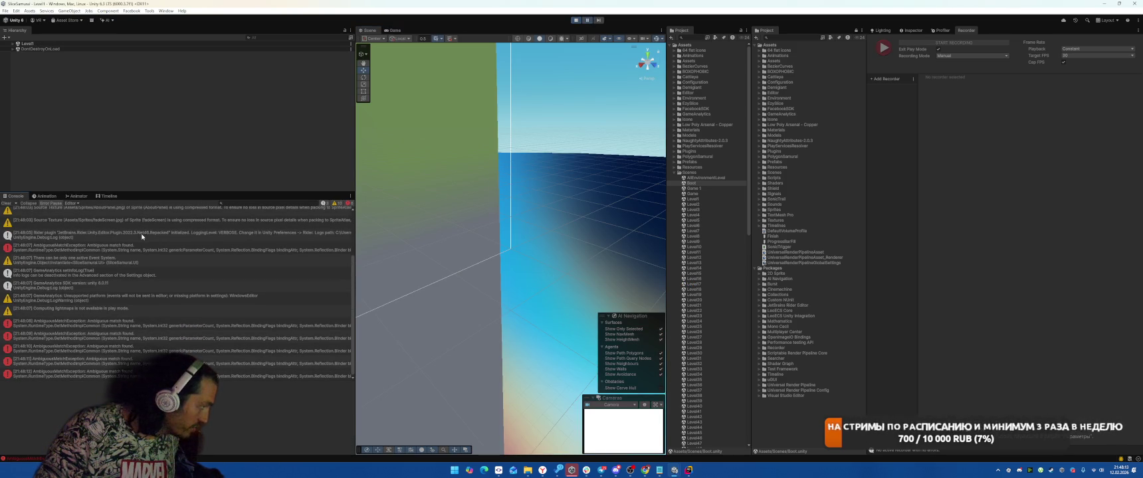
scroll(221, 263, up, 2)
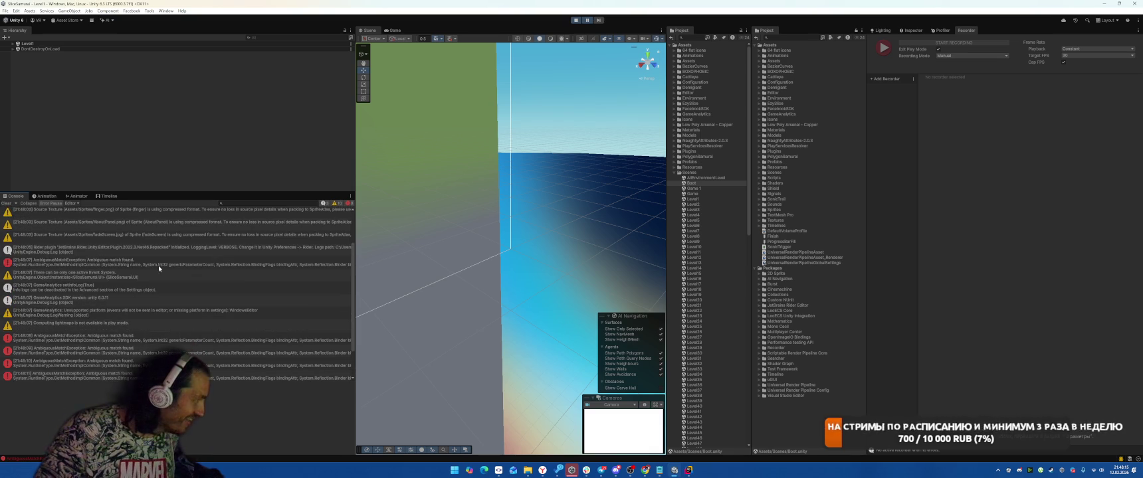
click(229, 263)
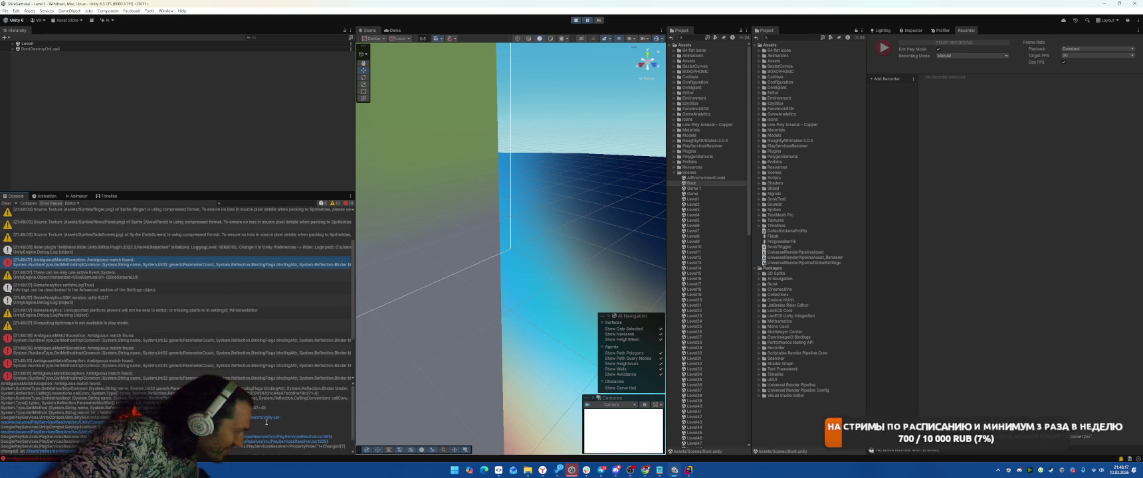
scroll(313, 409, down, 1)
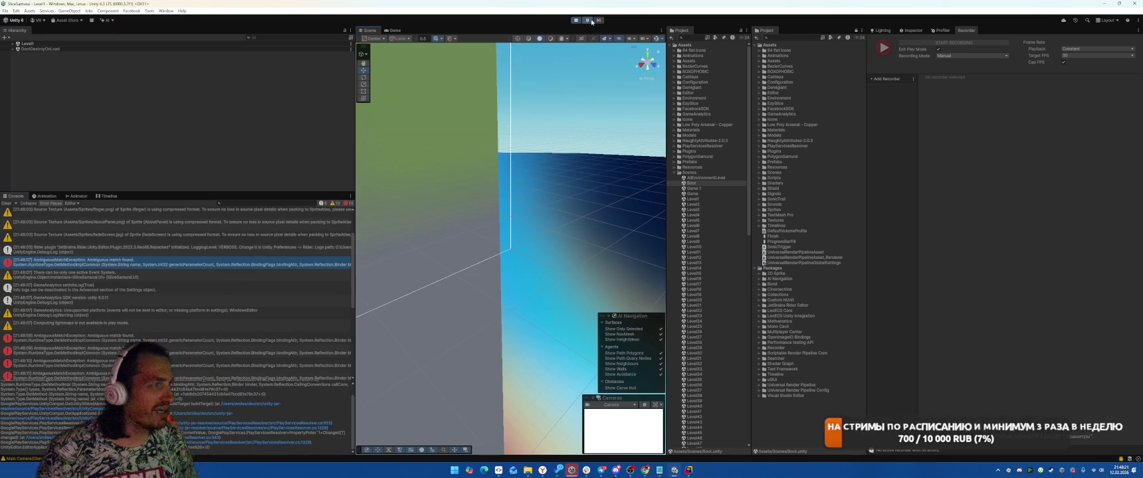
click(786, 97)
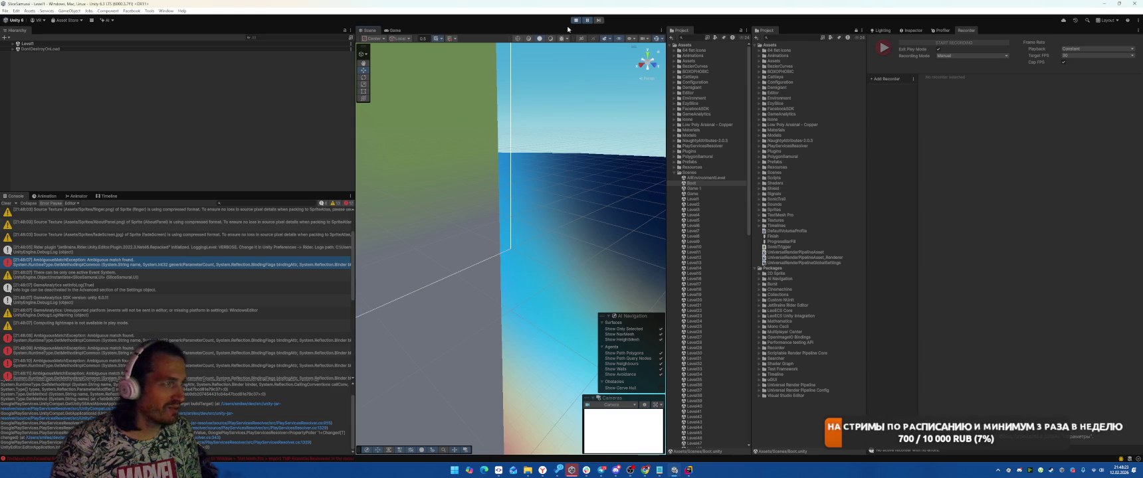
Step: Stop Play mode and delete the Plugins/Android and PlayServicesResolver folders
key(ctrl+p)
click(675, 173)
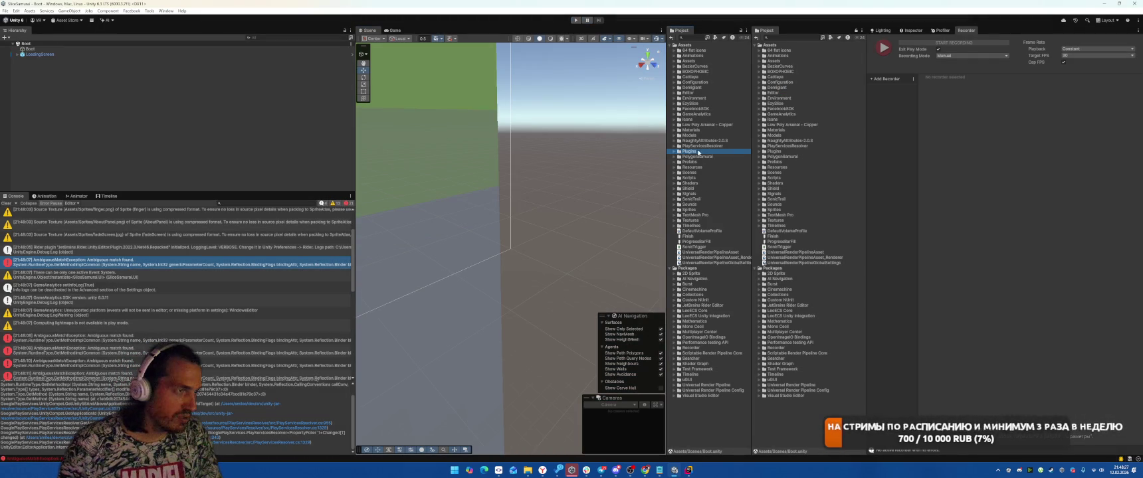
double_click(697, 152)
key(Delete)
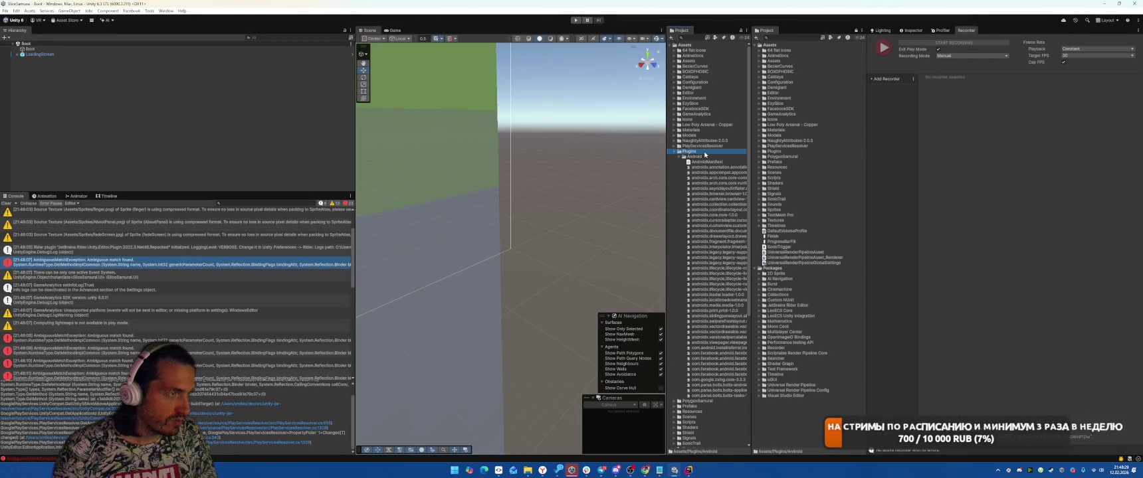
key(Return)
click(709, 146)
key(Delete)
key(Return)
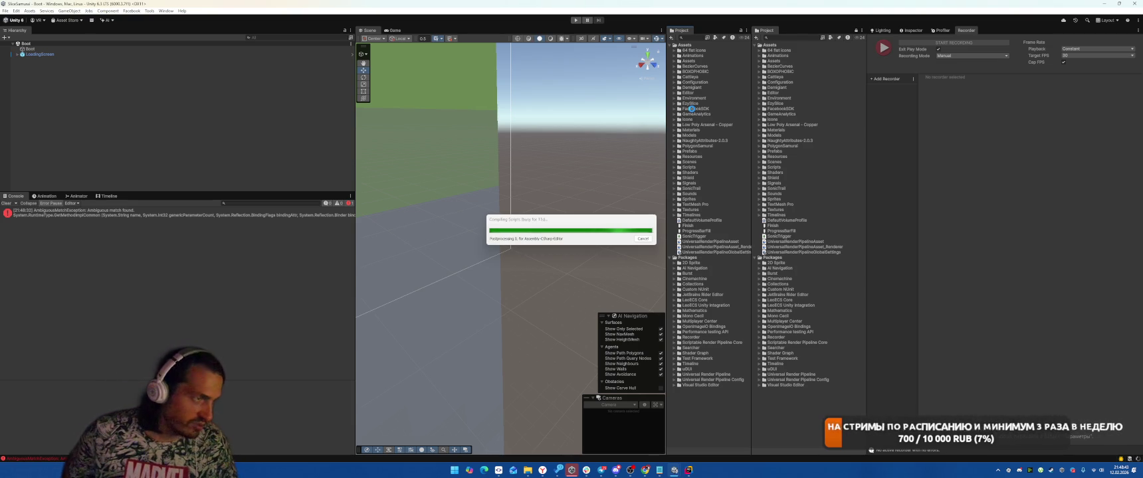
Step: Delete the FacebookSDK folder from Assets, confirming the dialog
click(693, 109)
key(Delete)
key(Return)
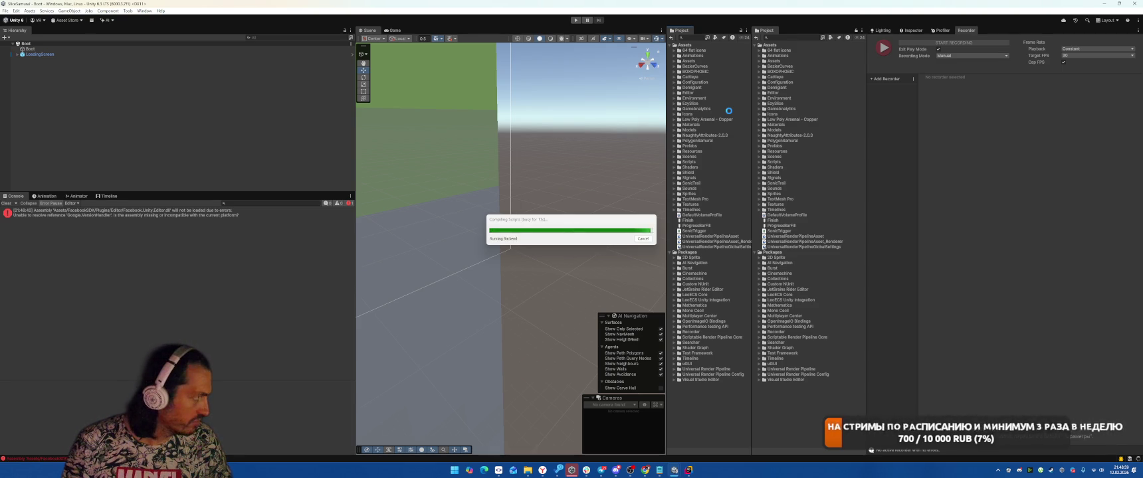
Step: Clear the Console, locate the FacebookInitializer script from its error, and delete it
click(6, 203)
click(79, 223)
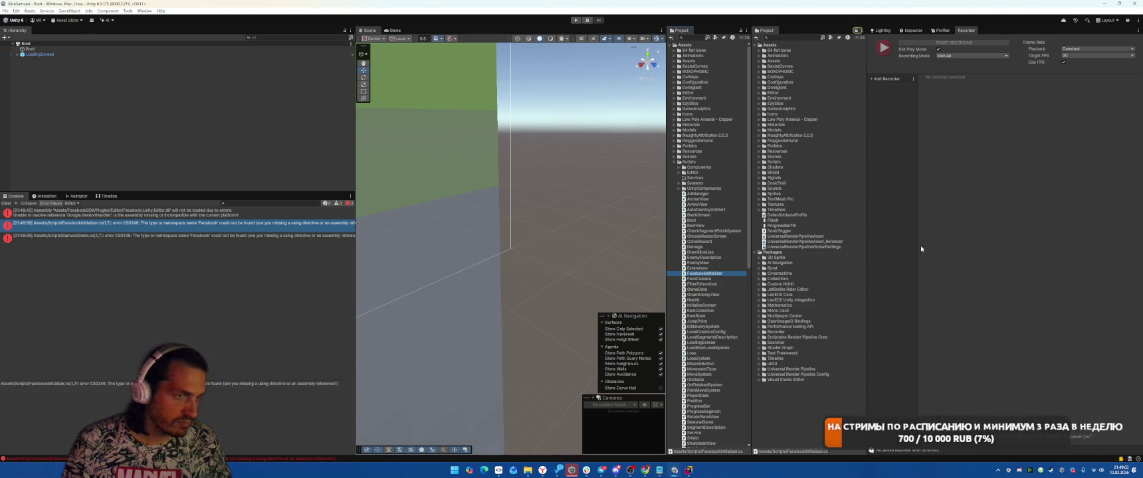
click(912, 30)
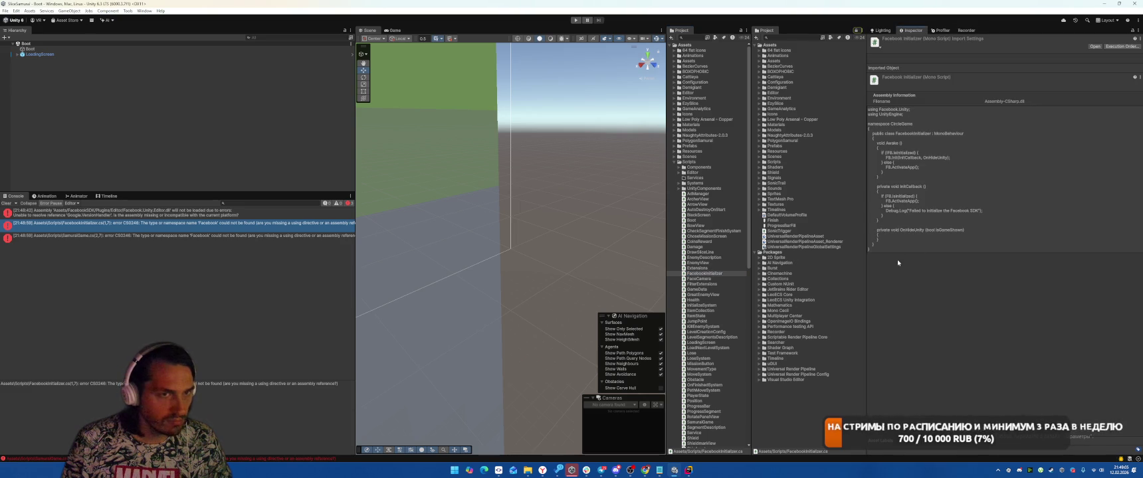
click(708, 273)
key(Delete)
key(Return)
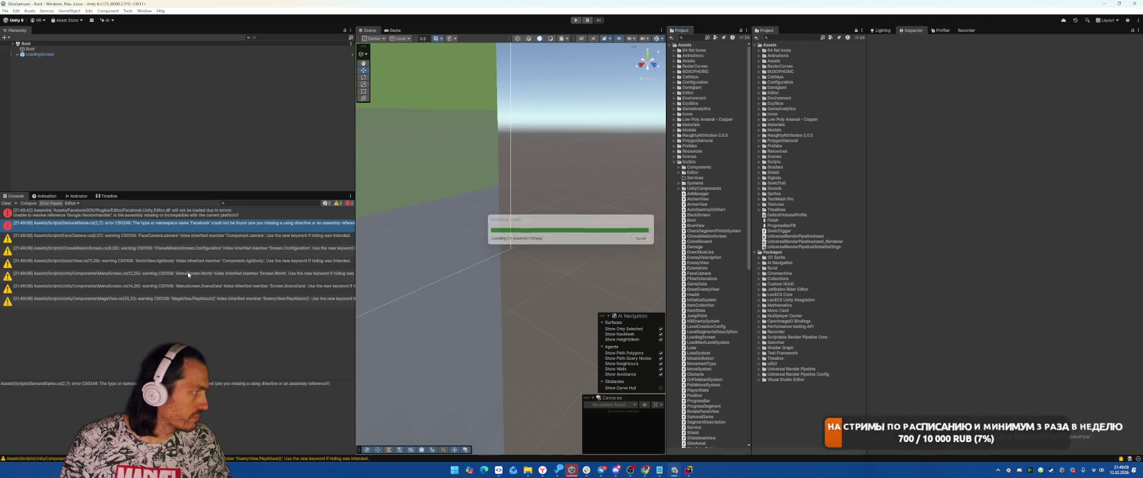
Step: Open SamuraiGame.cs at the Facebook error and remove the 'using Facebook.Unity;' line
double_click(96, 226)
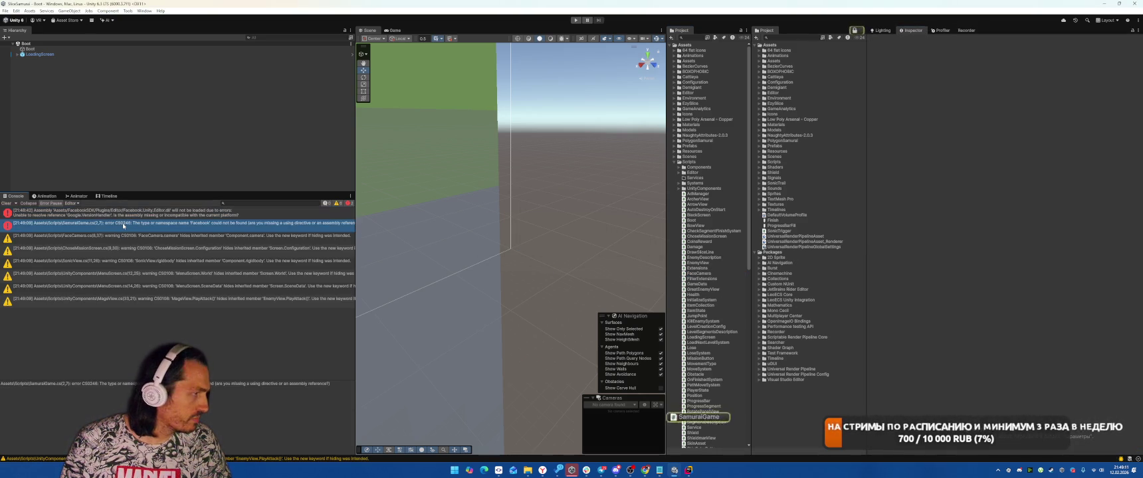
key(shift+End)
key(BackSpace)
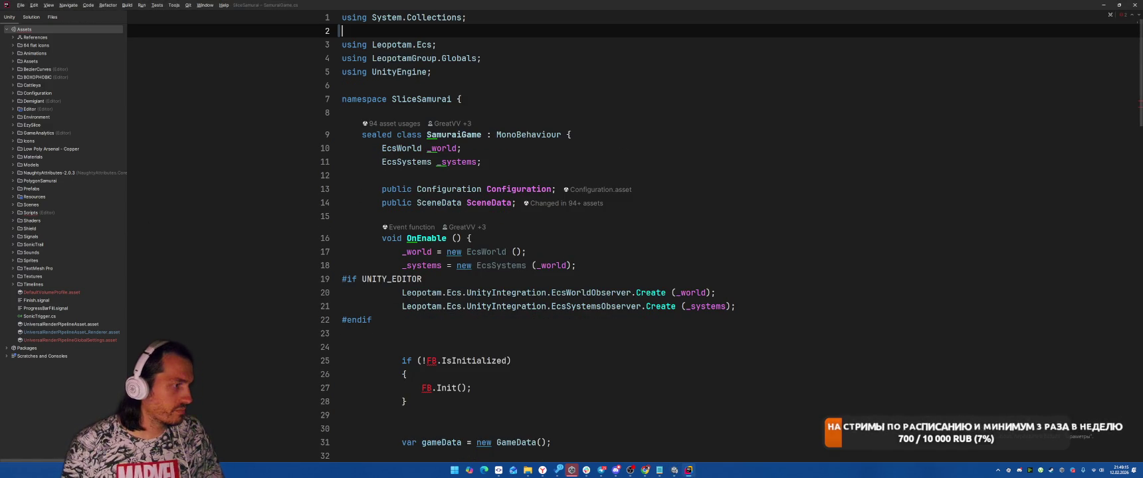
Step: Delete the if (!FB.IsInitialized) FB.Init() block from SamuraiGame.cs and return to Unity
drag(412, 418, 580, 345)
key(BackSpace)
key(alt+Tab)
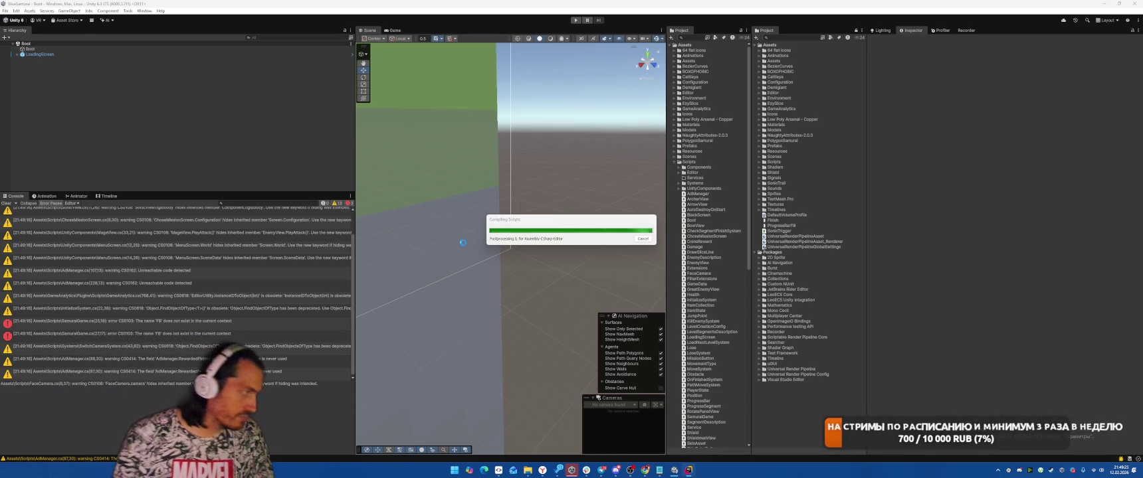
Step: Clear the Console, enter Play mode, and continue from Level 1 to Level 2
click(7, 204)
key(ctrl+p)
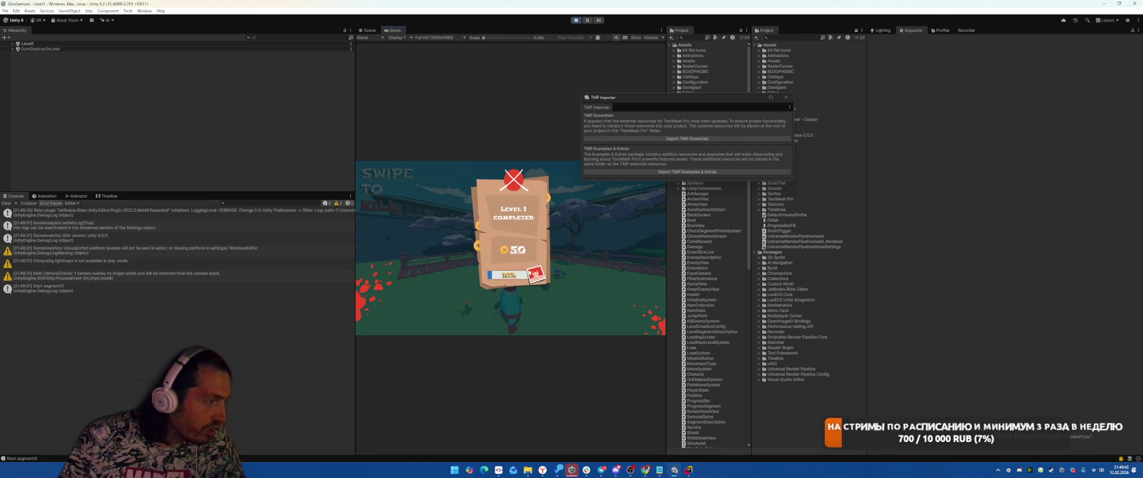
click(512, 306)
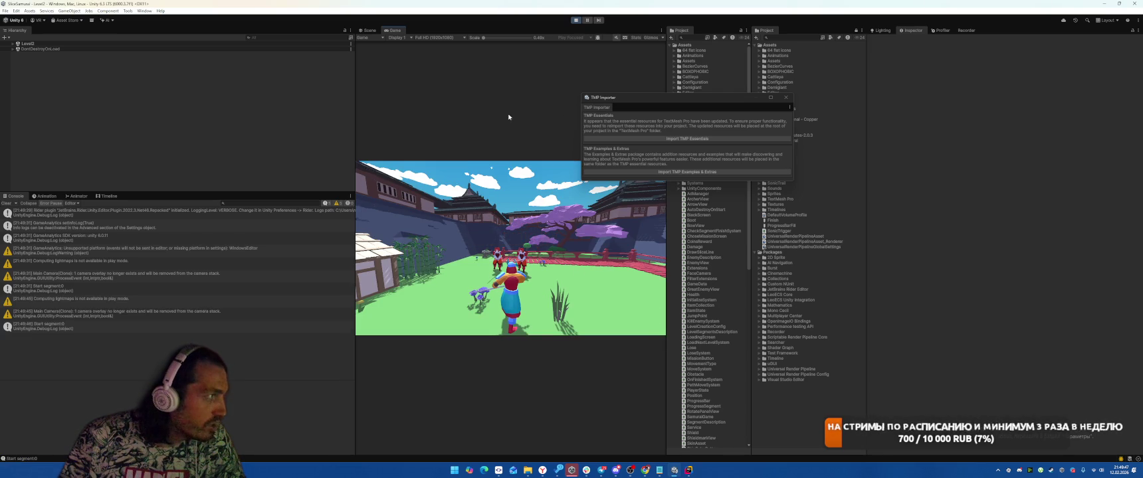
Step: Close the TextMeshPro importer window and bring the running Game view back
click(786, 97)
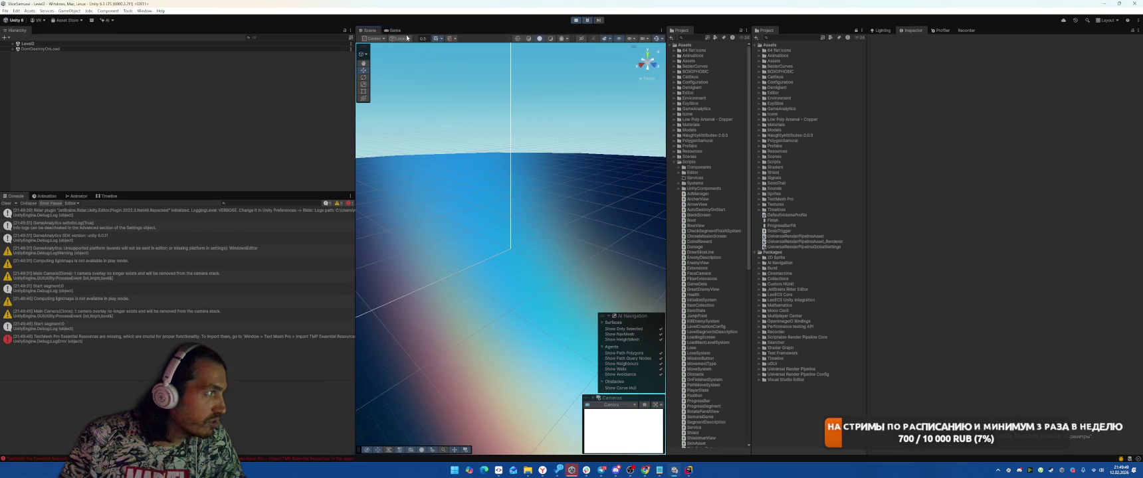
click(394, 31)
click(438, 37)
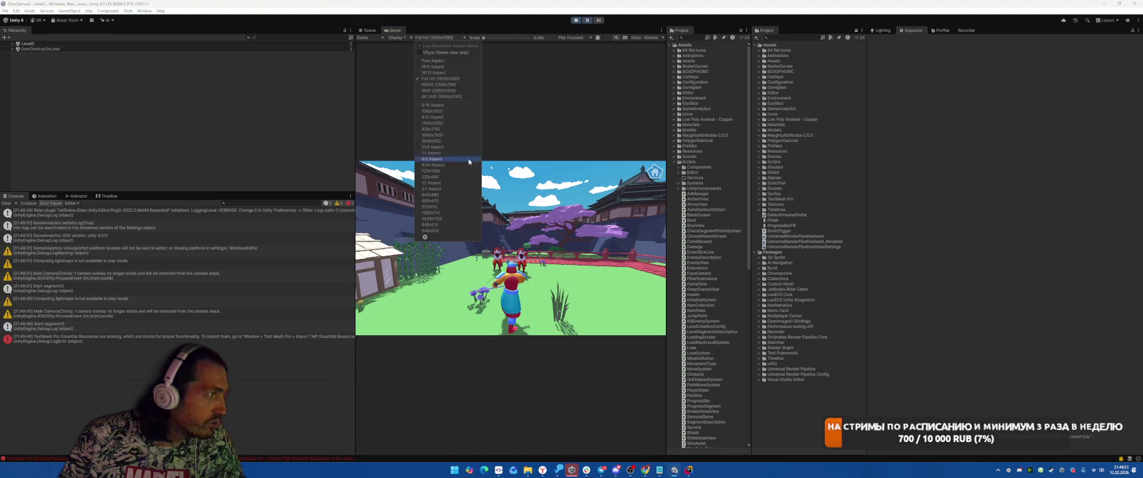
Step: Set the Game view to portrait 1080x1920 and start the TMP Essential Resources import
click(439, 111)
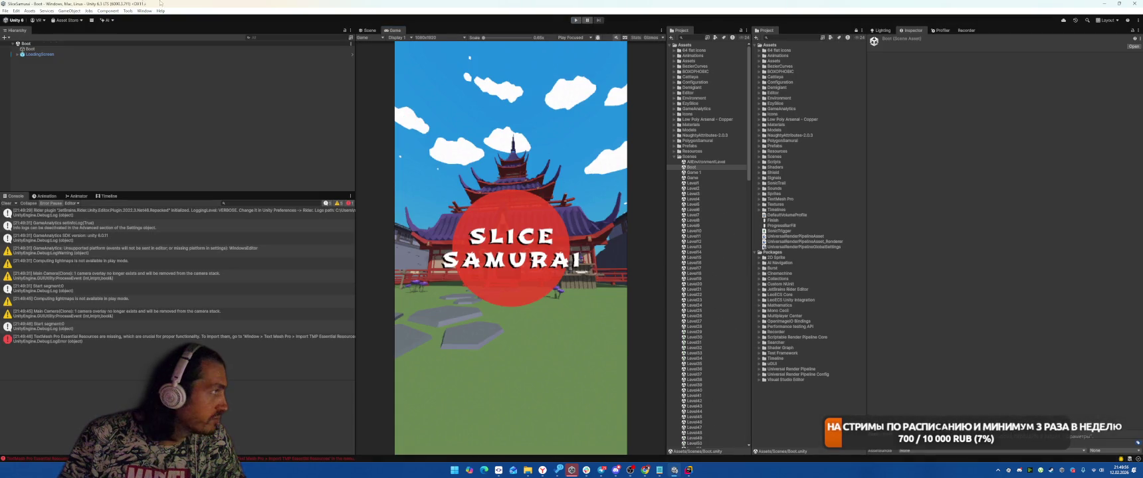
click(145, 10)
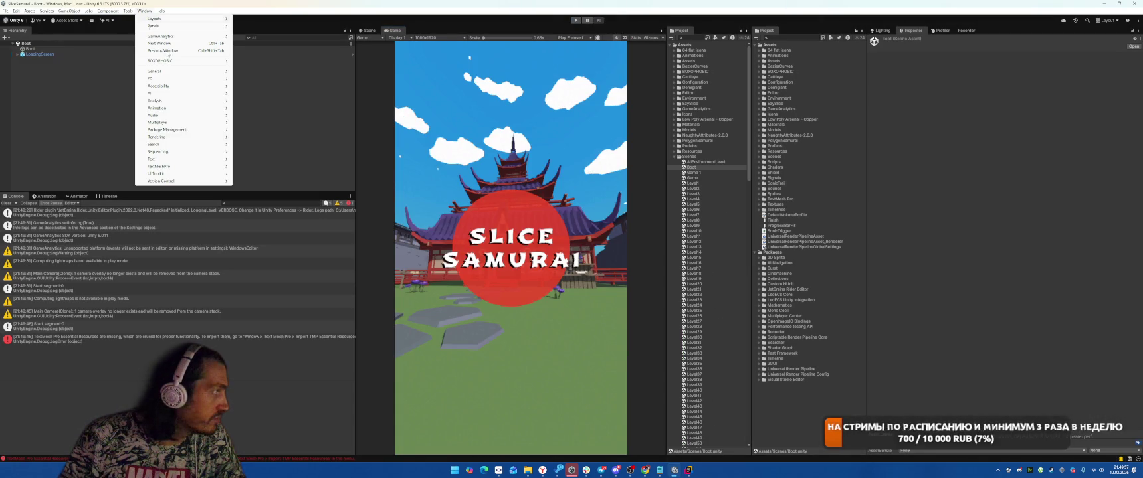
mouse_move(199, 166)
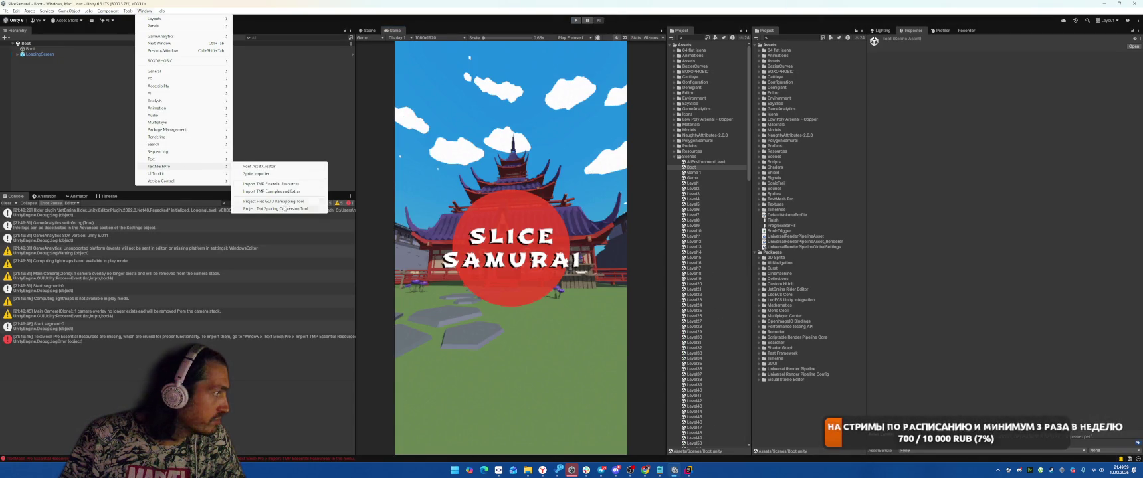
click(273, 185)
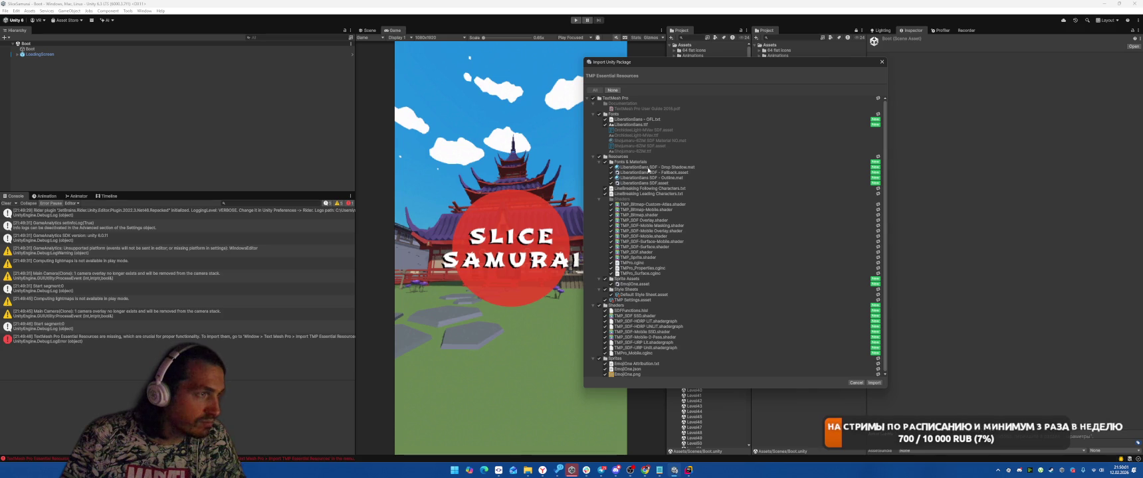
Step: Import TMP Essential Resources with the Fonts and Sprites folders unchecked
click(606, 162)
click(599, 115)
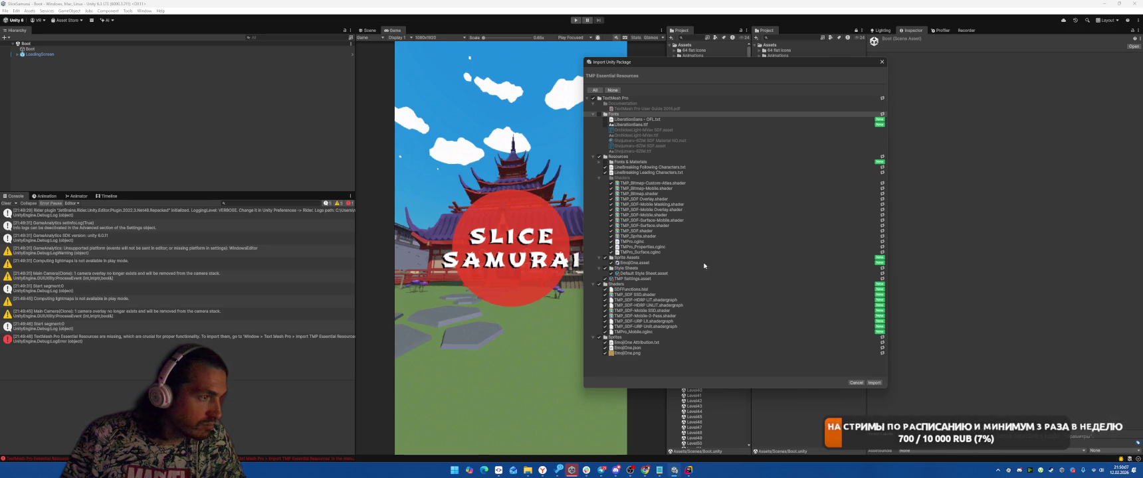
click(600, 338)
click(873, 383)
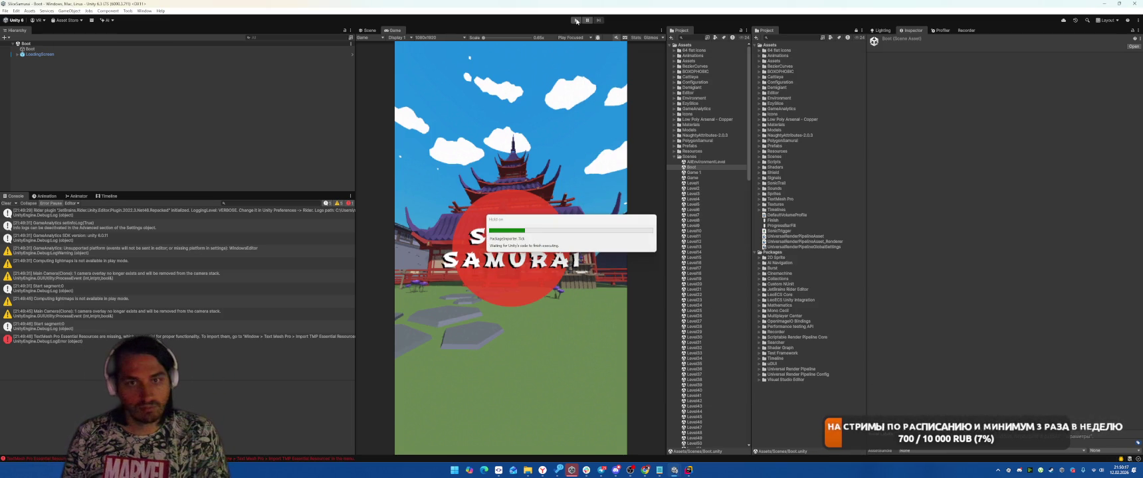
Step: Enter Play mode, slash the enemies to clear Level 2, and choose No Thanks
click(576, 20)
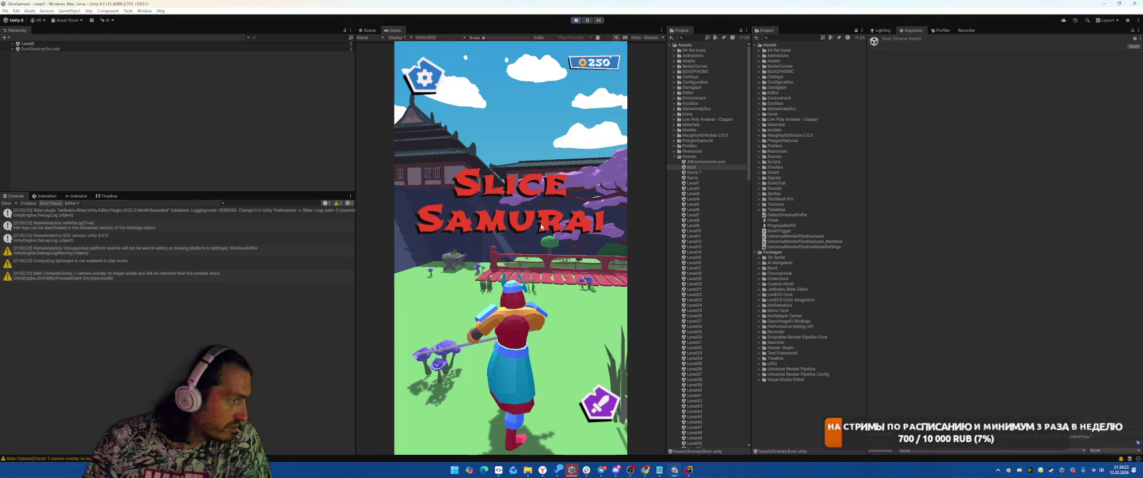
click(458, 261)
drag(582, 267, 586, 280)
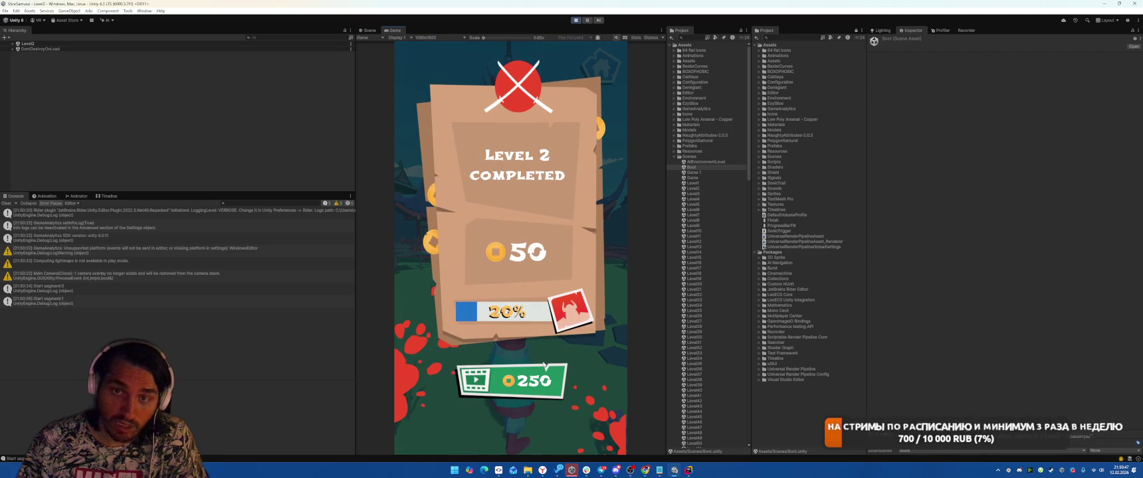
click(518, 423)
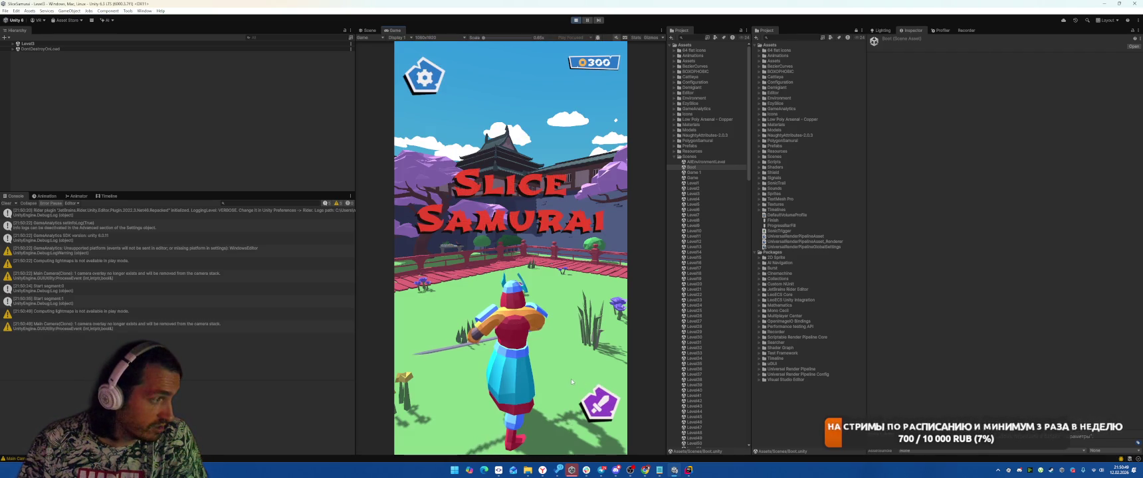
Step: Start Level 3, slice across the row of enemies, and skip the reward
click(571, 382)
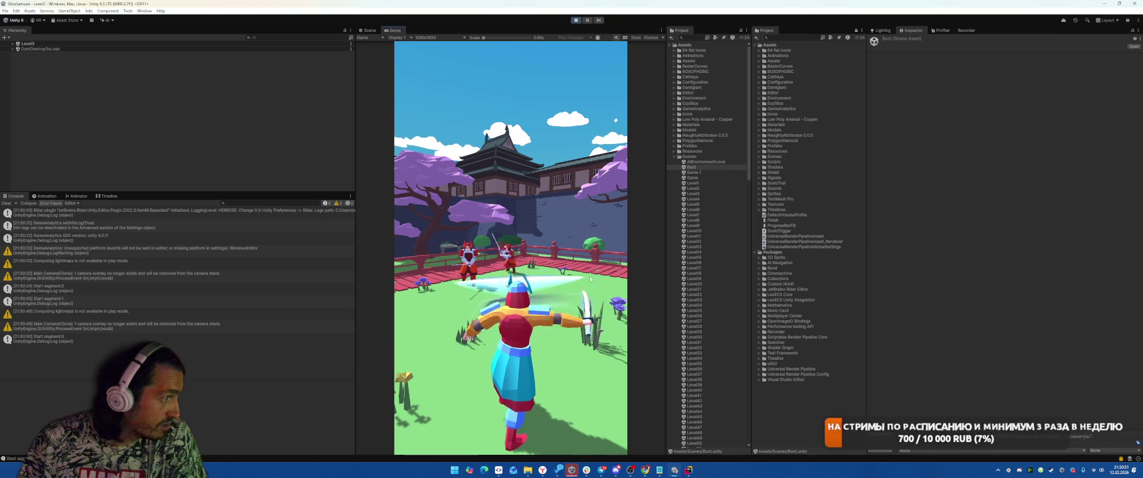
drag(593, 273, 463, 275)
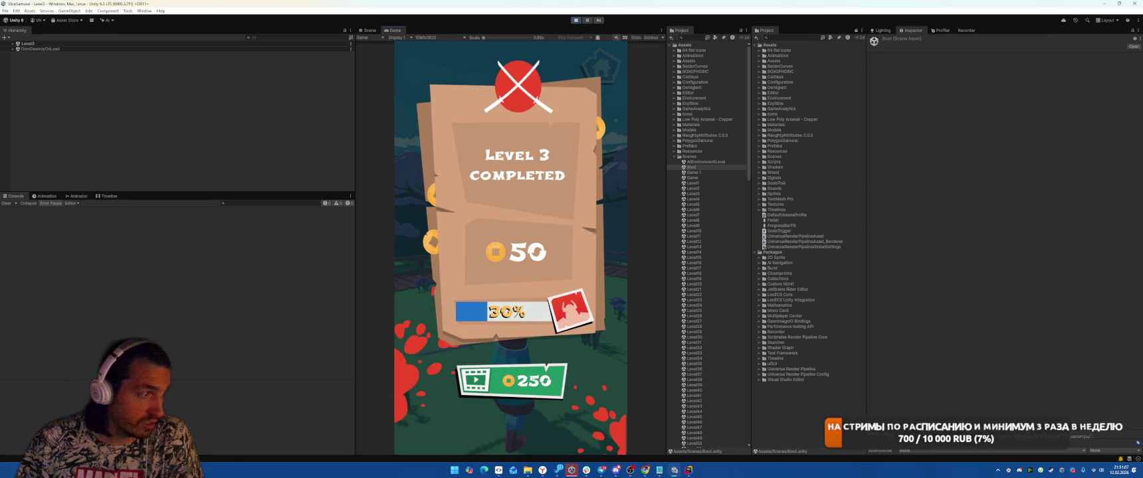
click(514, 431)
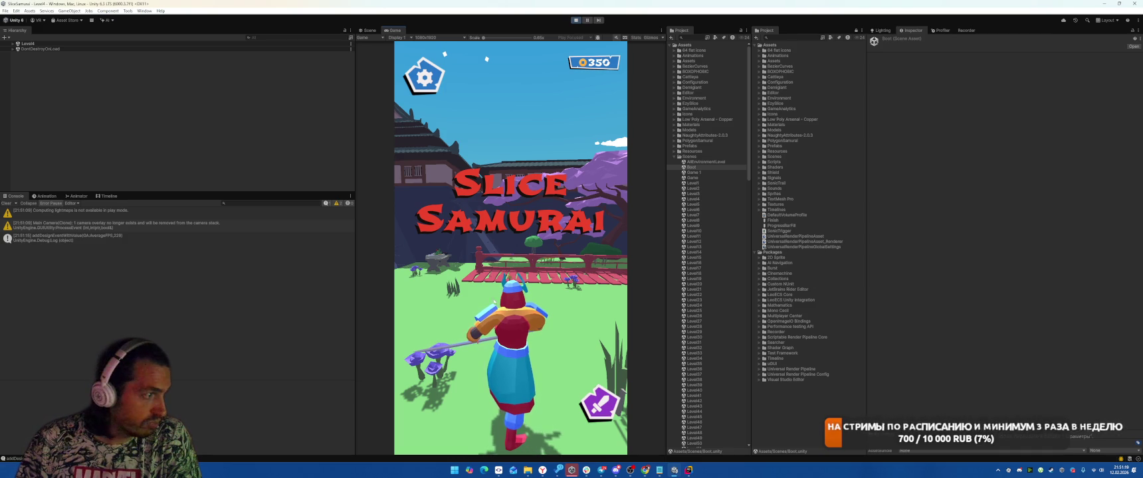
Step: Play Level 4 to completion, then exit Play mode with Ctrl+P
click(493, 243)
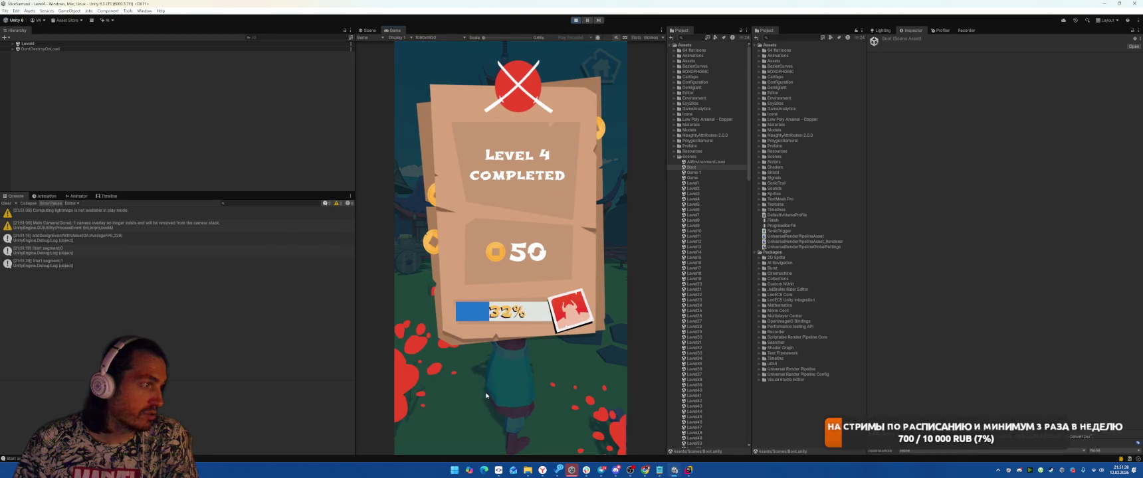
key(ctrl+p)
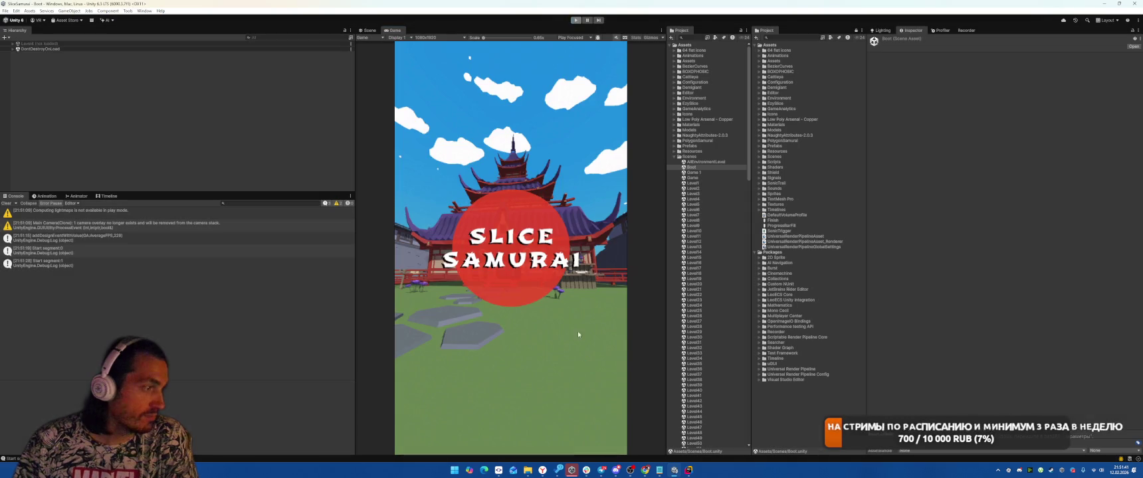
click(498, 470)
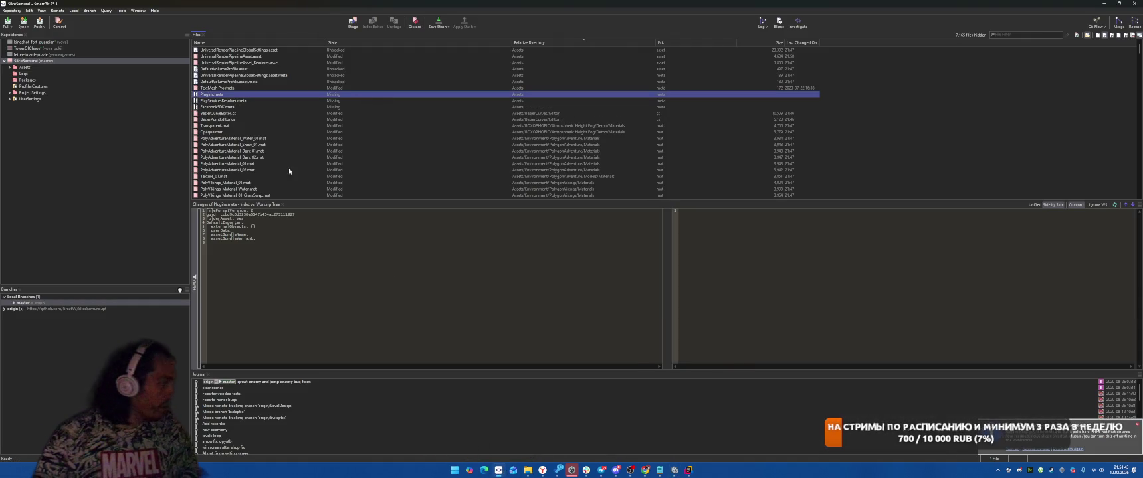
Step: Create a new local branch web_poki and check it out
click(23, 297)
key(F7)
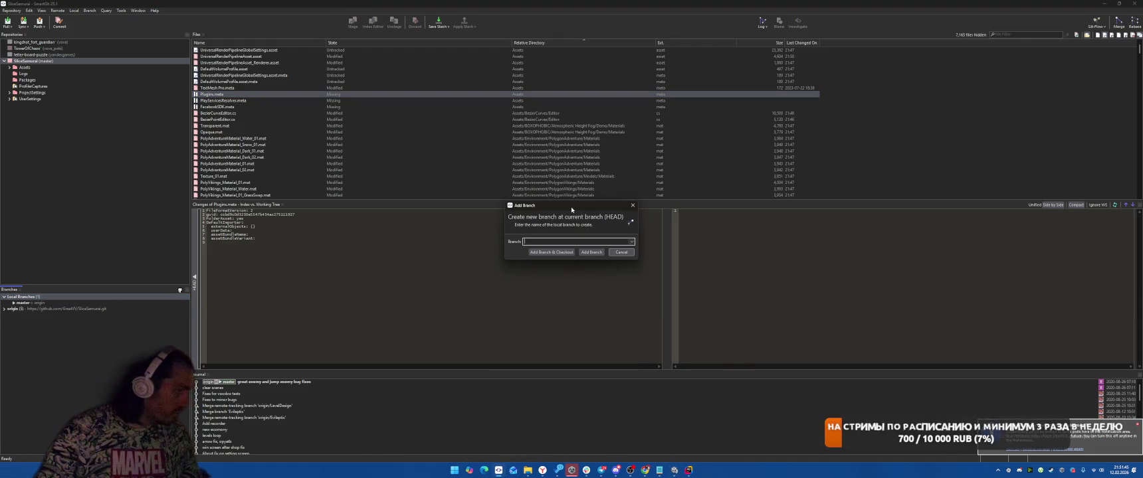
text(dwell)
text(_poki)
click(551, 252)
Step: Select all changed files, starting from BezierPointEditor.cs, and begin a commit
click(382, 118)
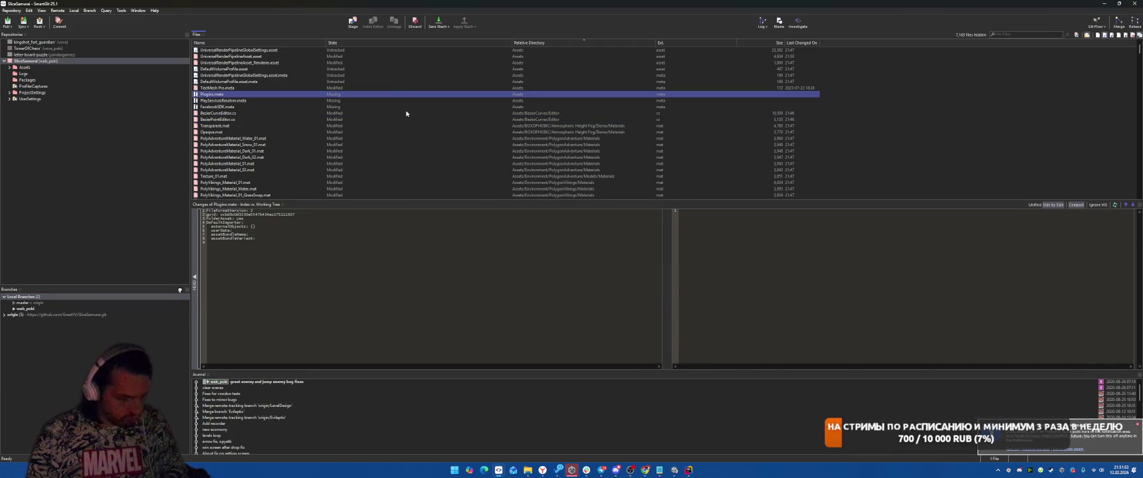
key(ctrl+a)
right_click(382, 65)
click(432, 108)
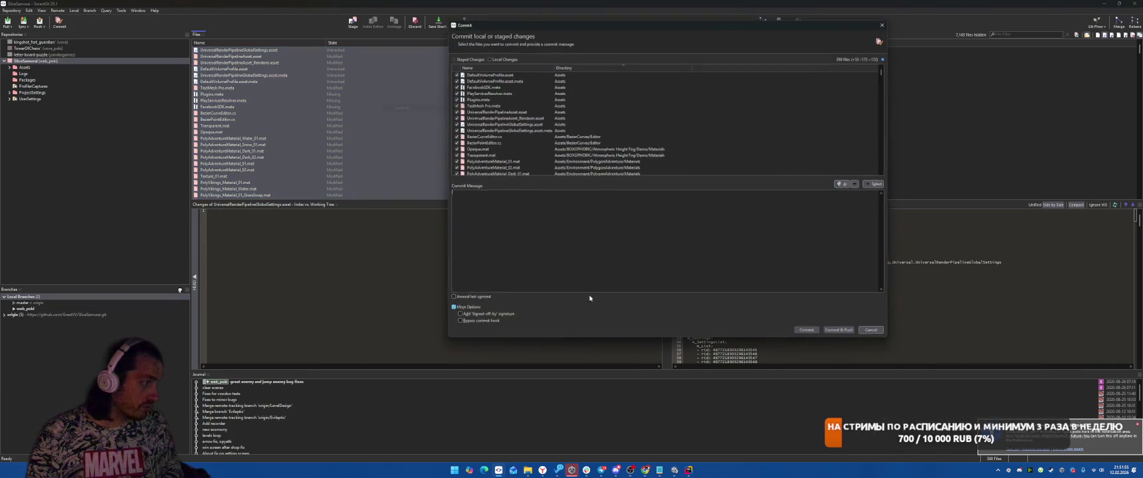
Step: Enter the commit message 'портирование на поки' and commit to web_poki
text(портирование на поки)
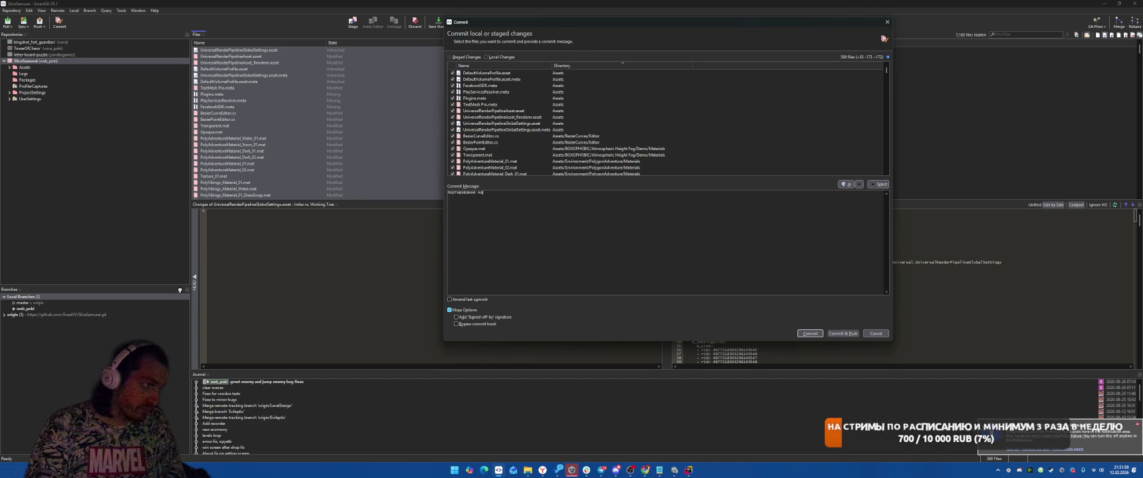
click(809, 333)
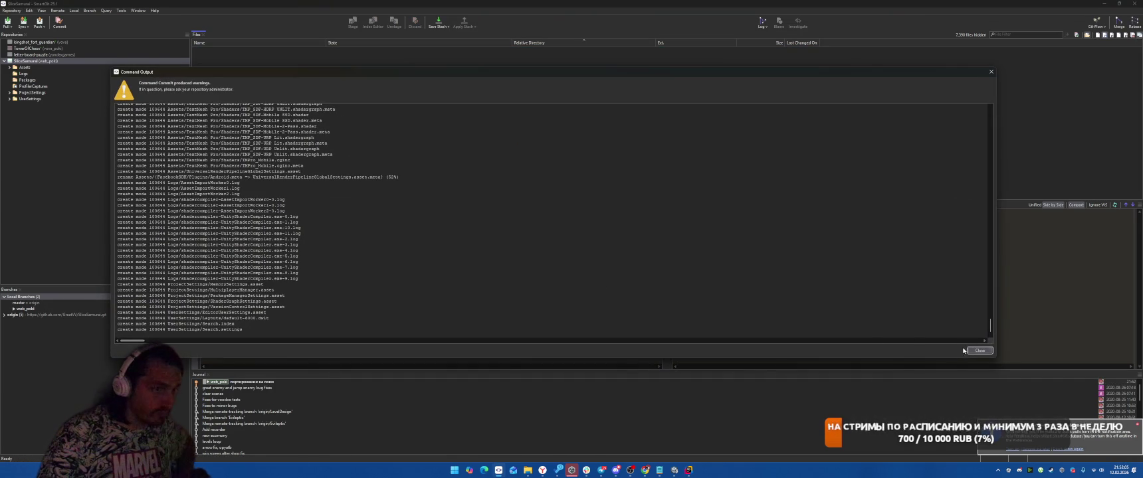
Step: Dismiss the commit output, push web_poki to origin, then minimize Unity Hub
click(970, 350)
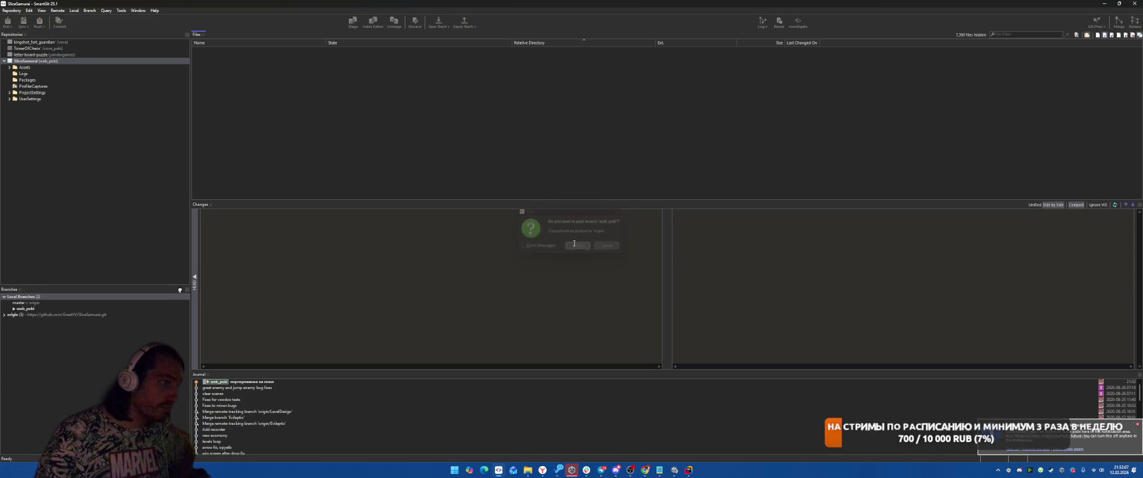
click(577, 246)
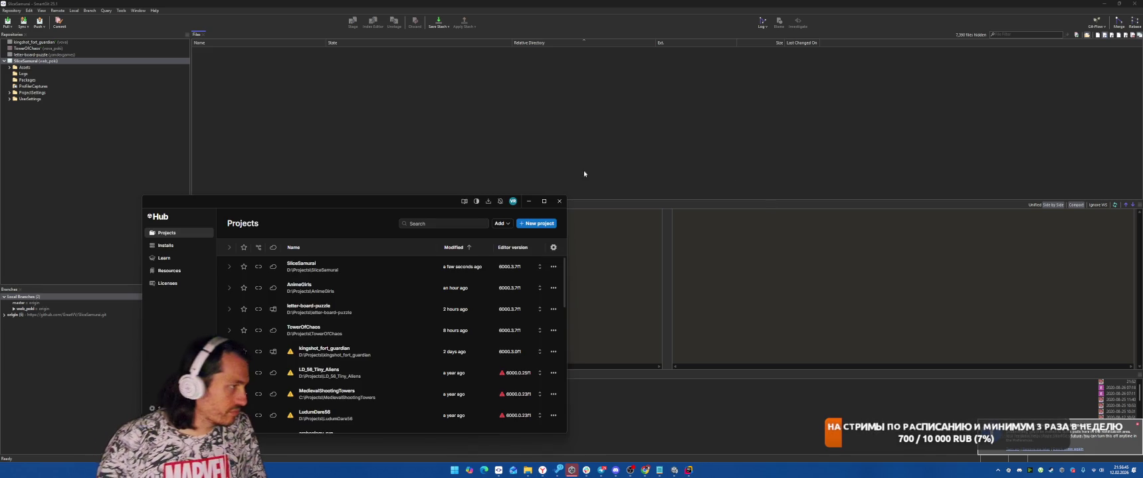
click(529, 200)
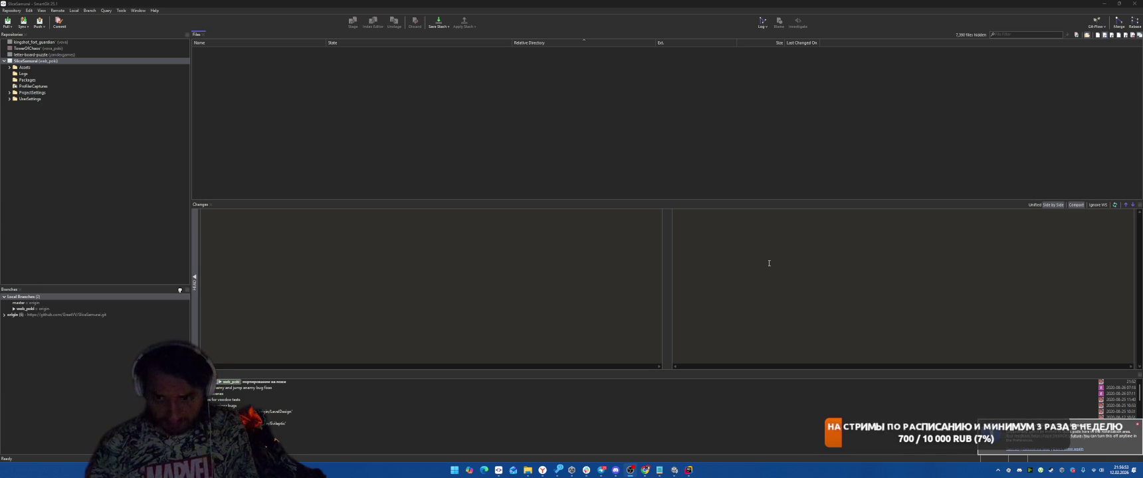
Step: Switch to the browser showing Humble Bundle's software bundles listing
key(alt+Tab)
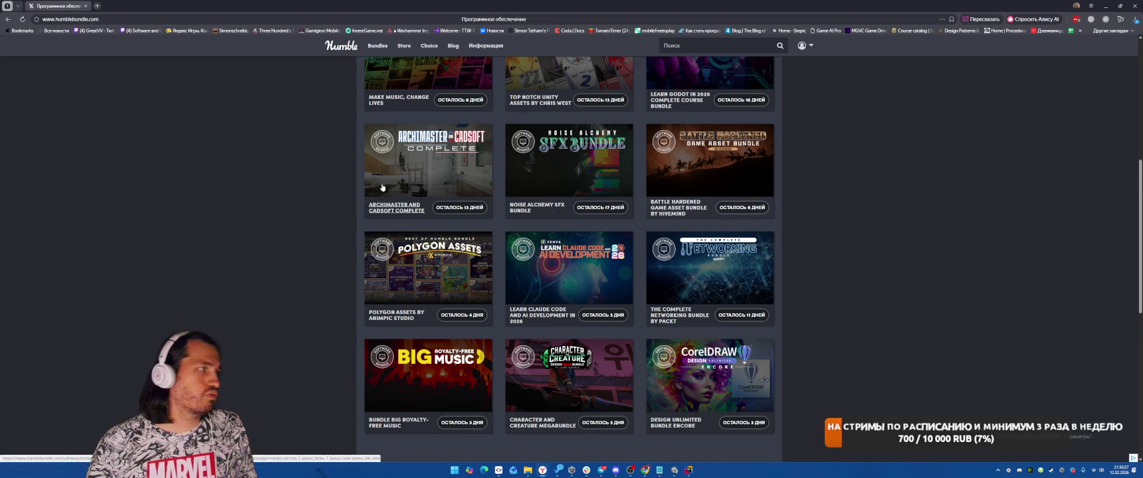
Step: Browse the software bundles grid and open the Character and Creature Megabundle
scroll(911, 294, up, 3)
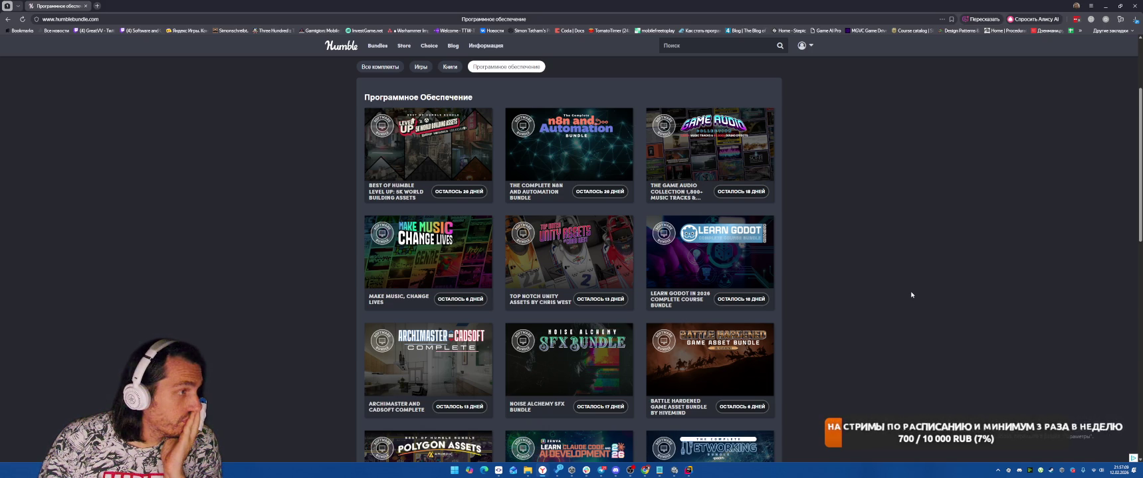
scroll(911, 294, down, 1)
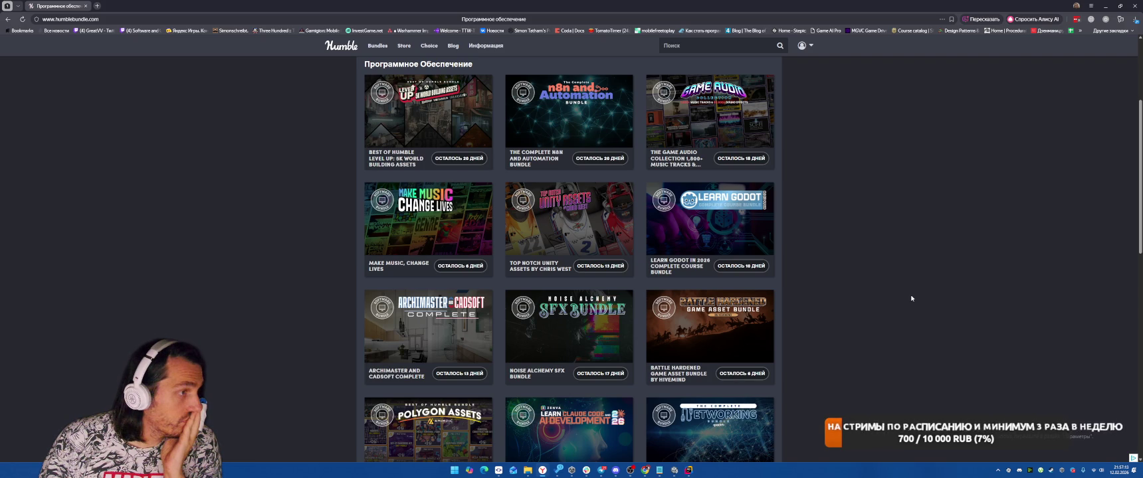
scroll(911, 298, down, 1)
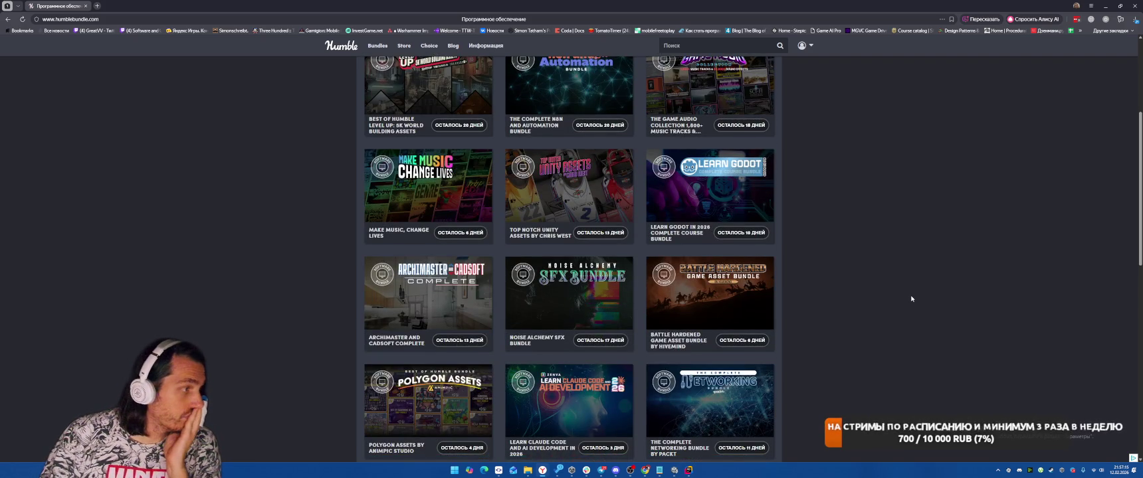
scroll(906, 300, down, 5)
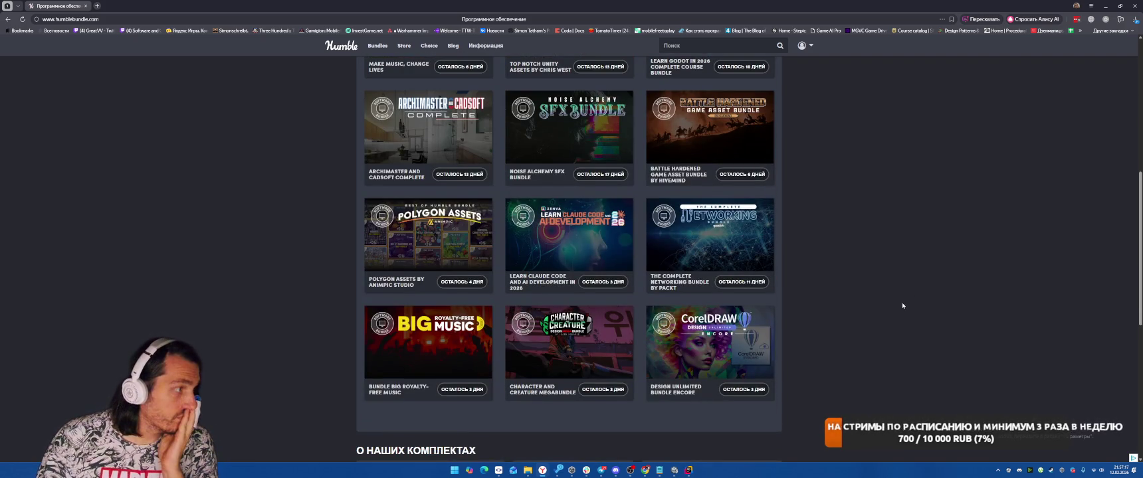
scroll(902, 306, up, 5)
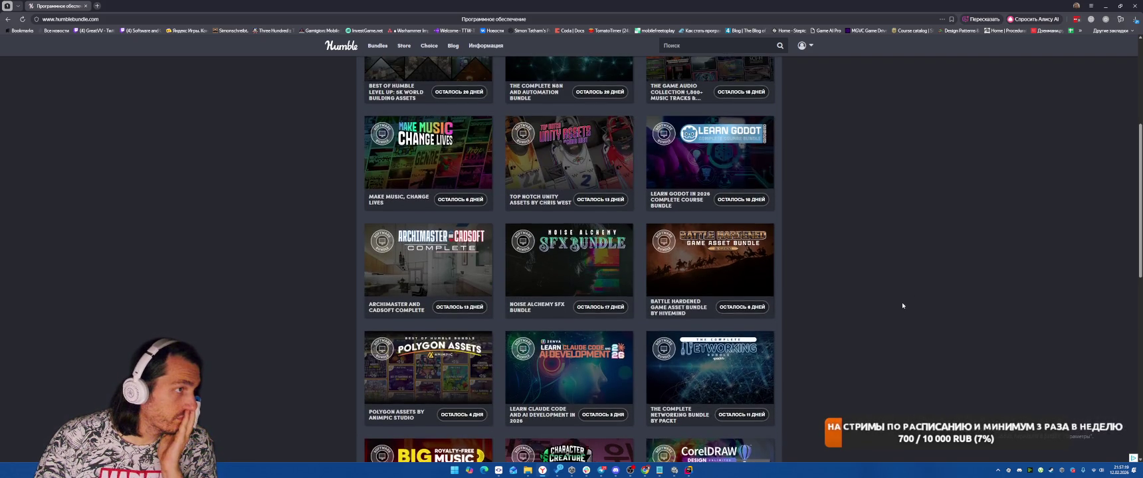
scroll(897, 310, down, 1)
scroll(897, 310, down, 3)
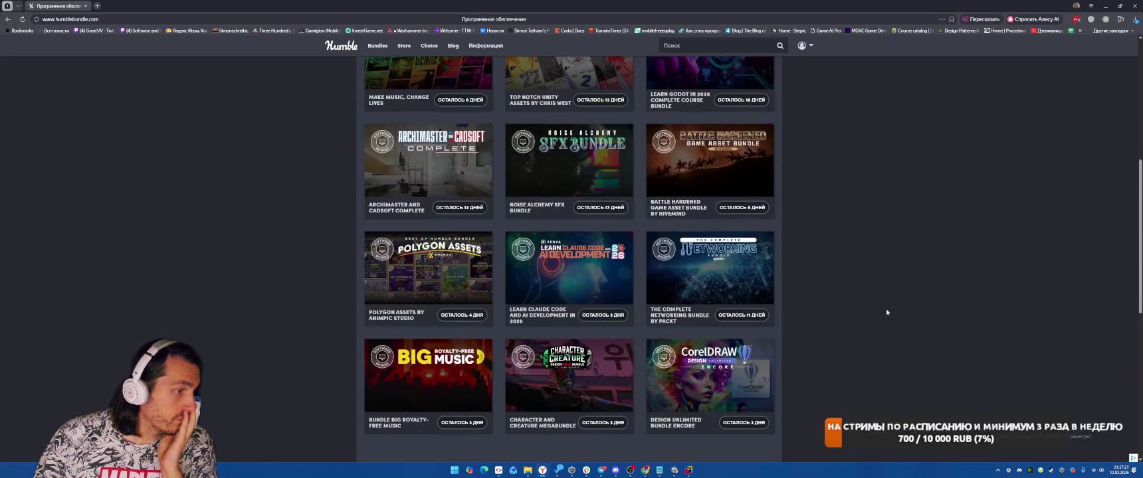
scroll(886, 311, down, 2)
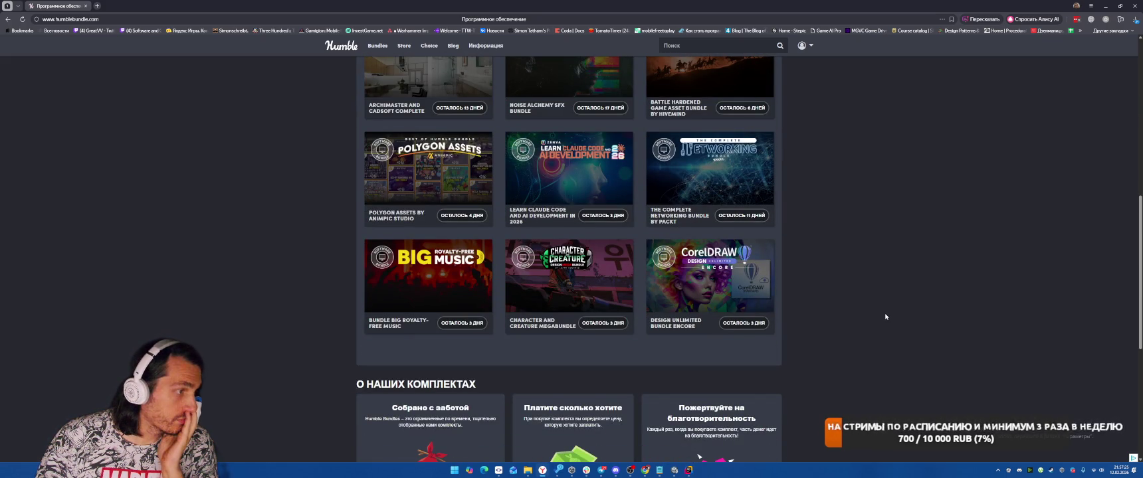
click(568, 260)
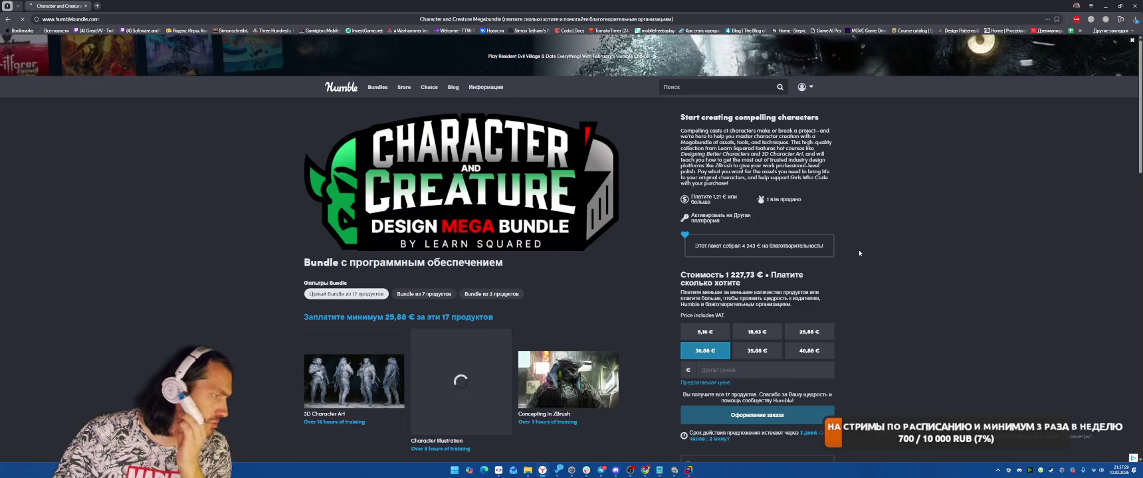
Step: Scroll through the bundle's 17 included courses and back up
scroll(901, 280, down, 3)
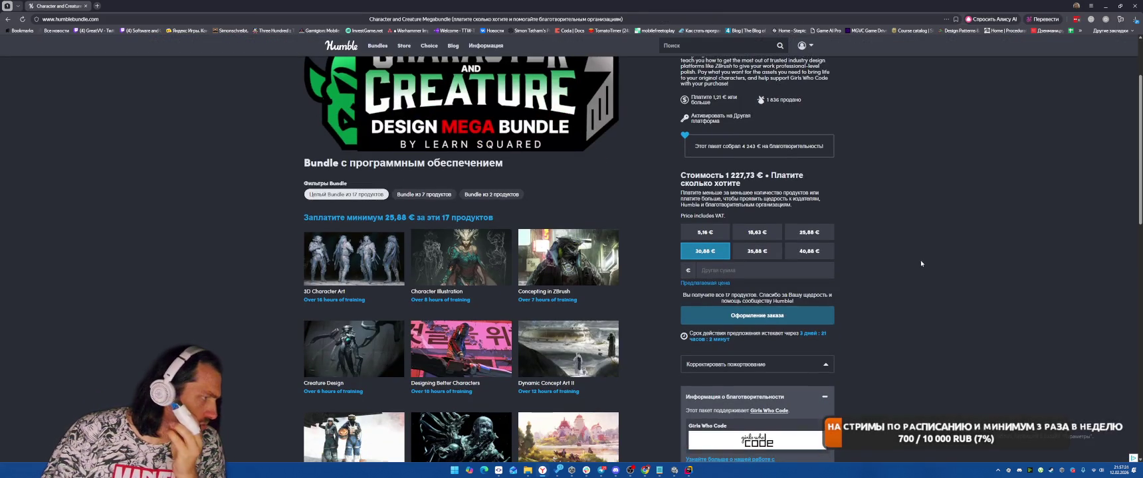
scroll(911, 260, down, 1)
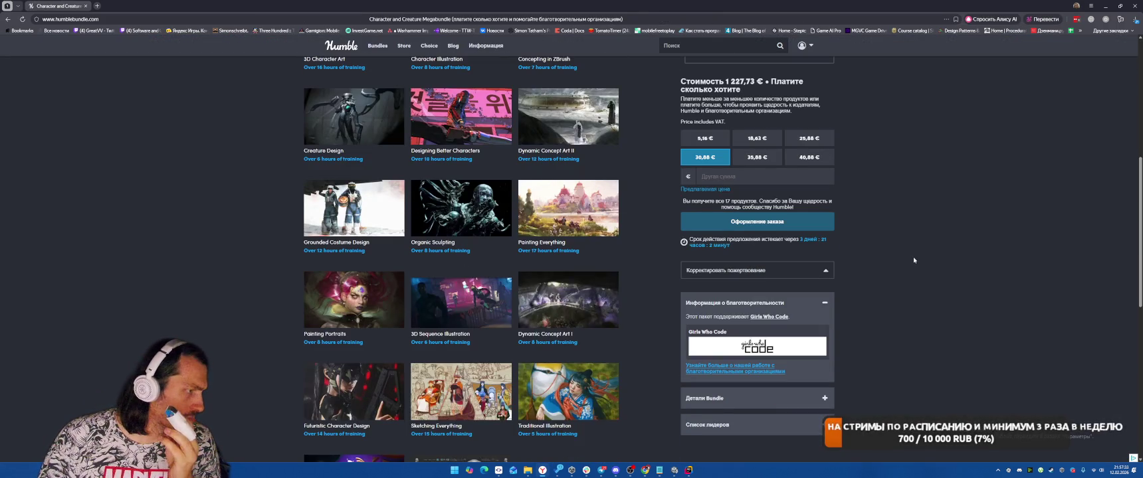
scroll(912, 254, down, 1)
scroll(899, 243, down, 1)
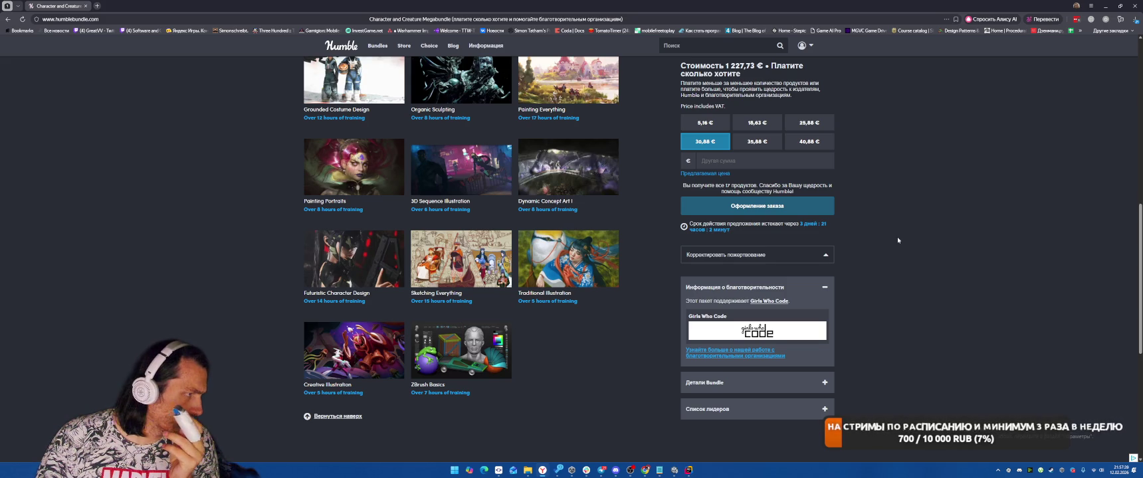
scroll(897, 243, up, 5)
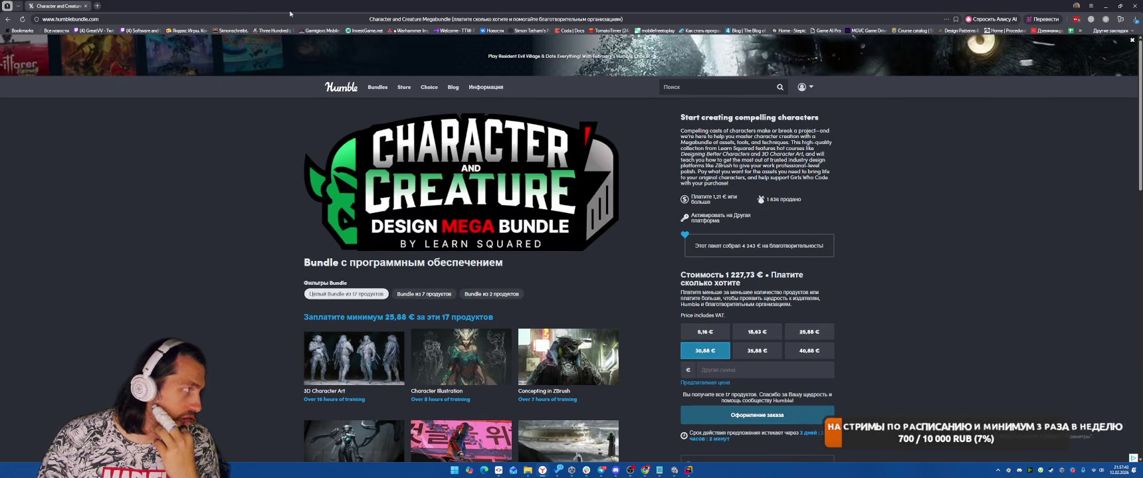
Step: Close the Humble Bundle browser and minimize SmartGit to reveal the Unity editor
click(1135, 5)
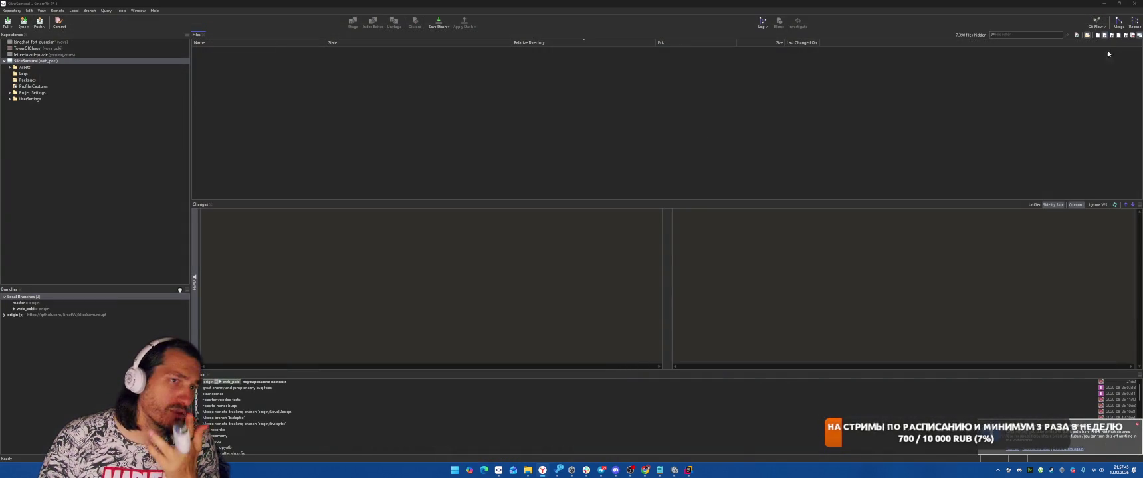
click(1119, 4)
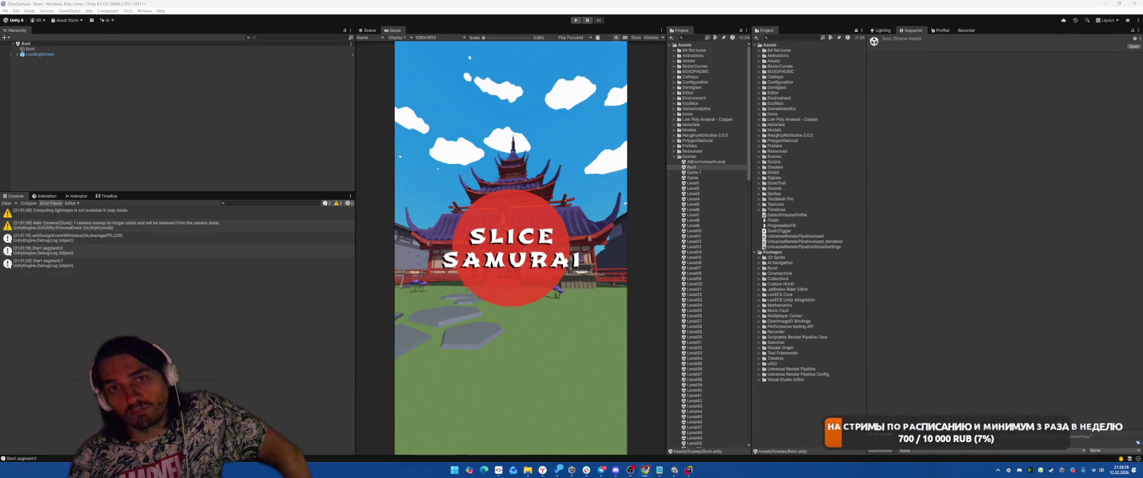
Step: Switch from the Unity editor to the browser window with the Twitch stream
key(alt+Tab)
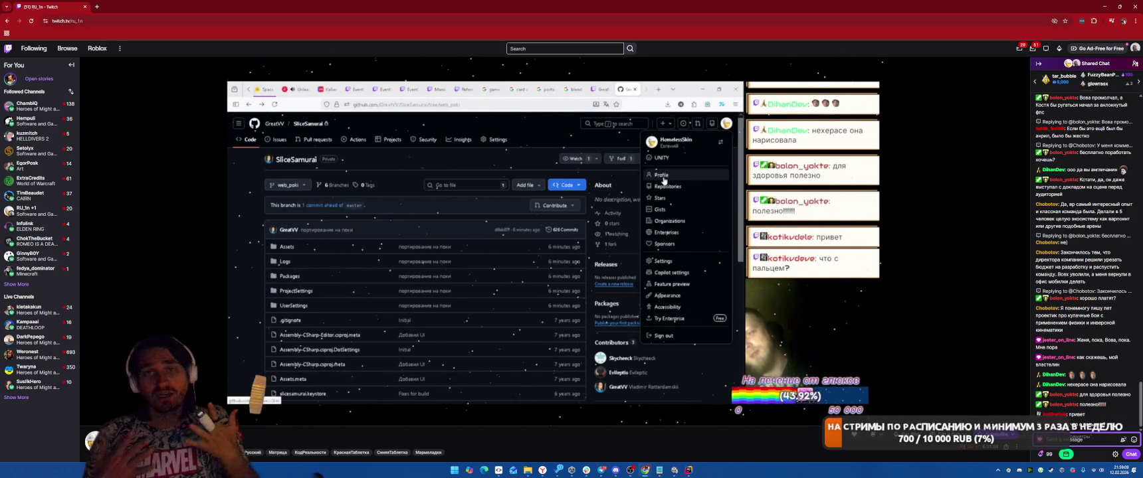
Step: Leave the Twitch stream and switch back to SamuraiGame.cs in Rider
mouse_move(550, 133)
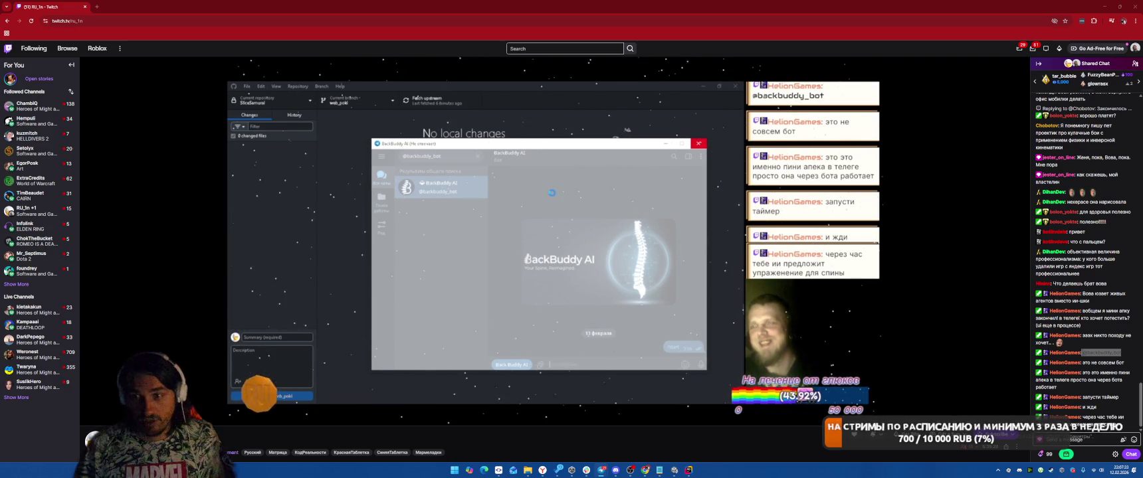
key(alt+Tab)
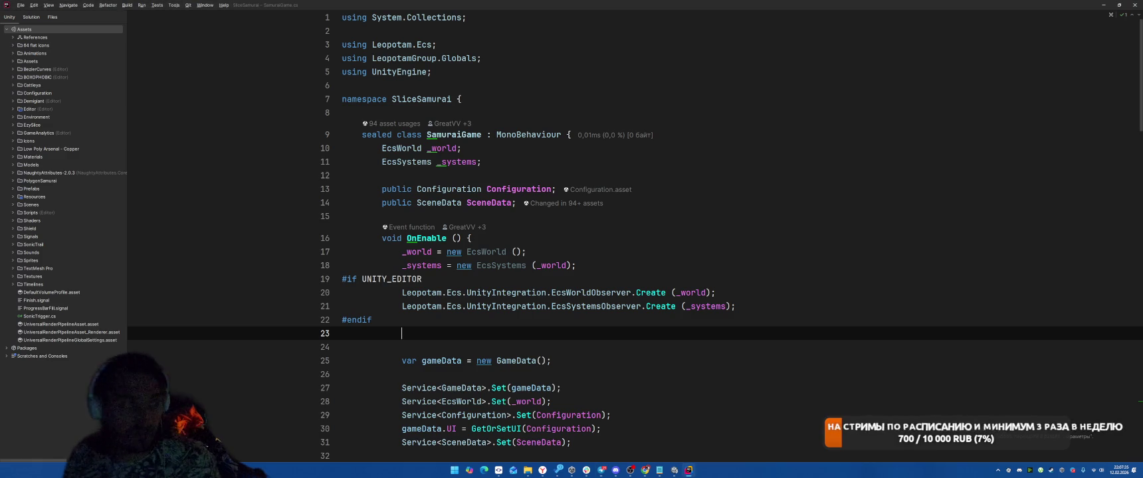
Step: Scroll through SamuraiGame.cs below OnEnable, then cycle the window switcher toward Unity
click(772, 263)
scroll(772, 262, down, 12)
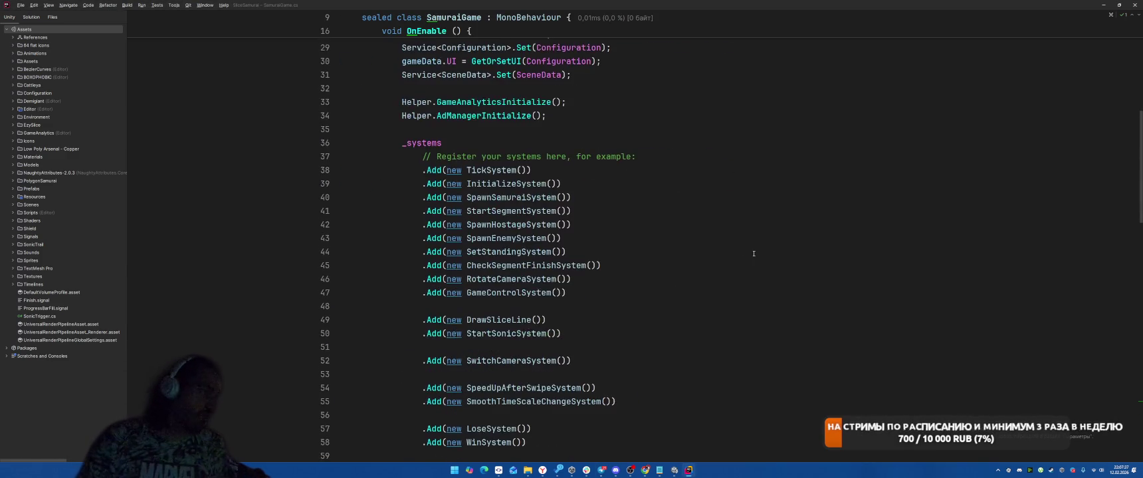
scroll(772, 262, down, 15)
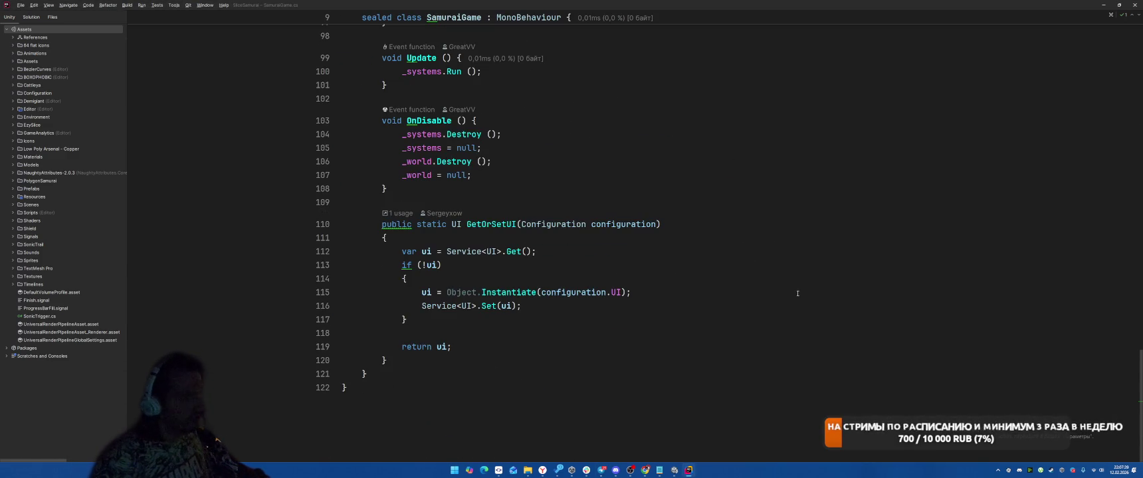
key(alt+Tab)
key(alt+Tab)
key(Tab)
key(Tab)
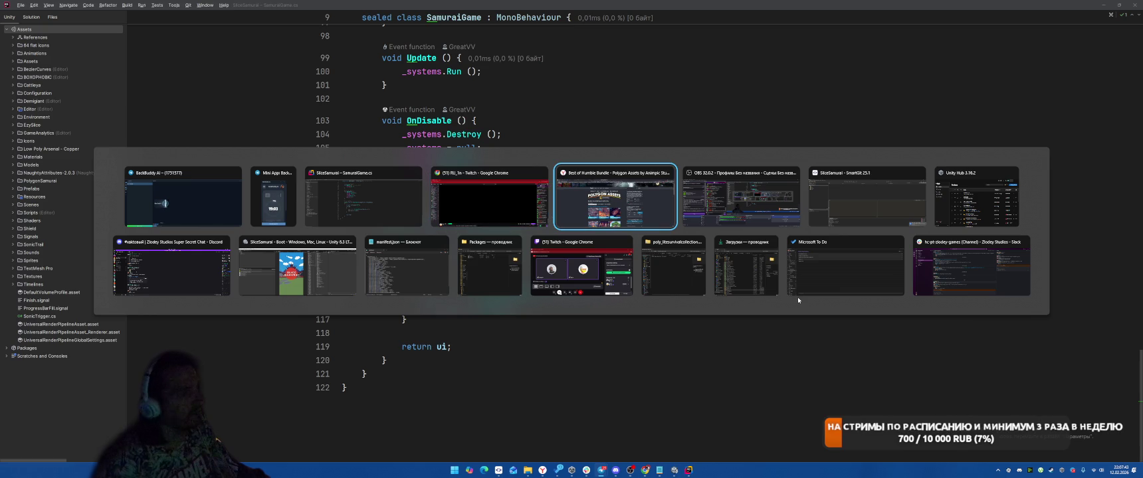
key(Escape)
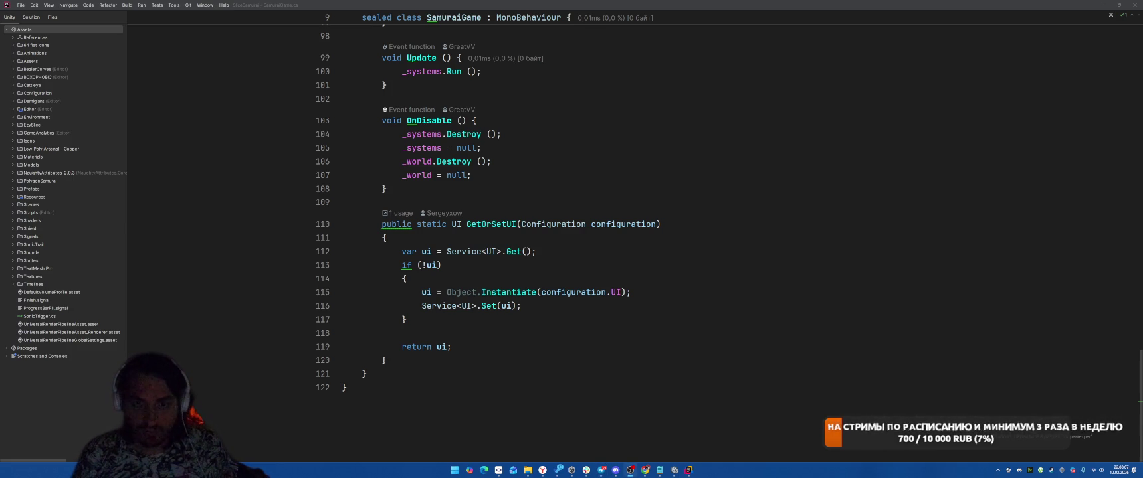
Step: Enter play mode and slash through Level 5 to the completed screen
key(alt+Tab)
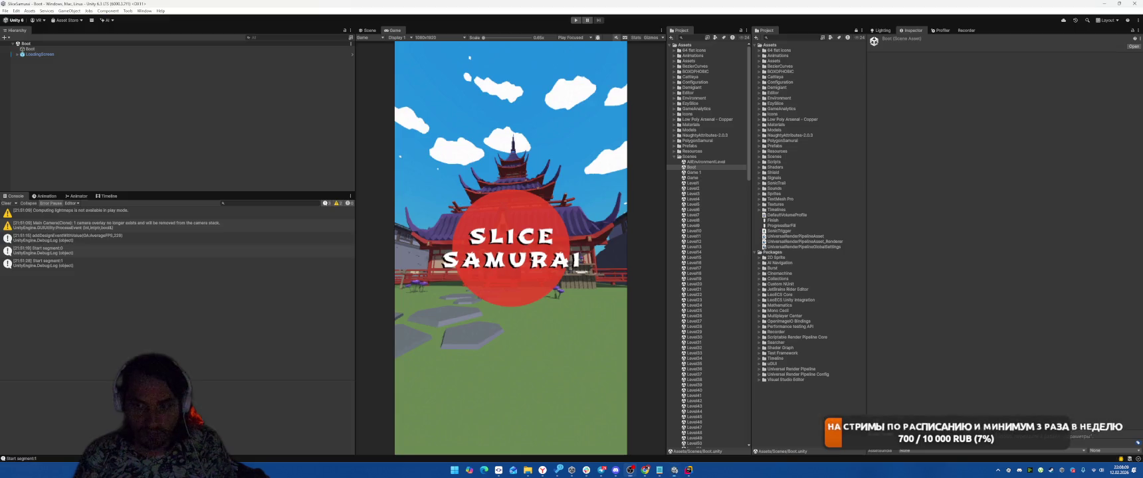
click(575, 20)
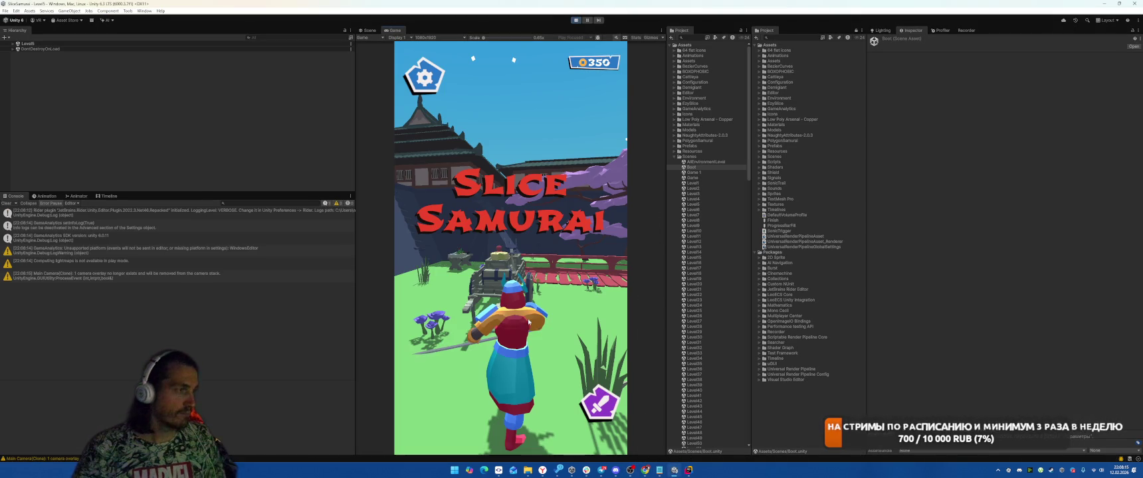
click(474, 300)
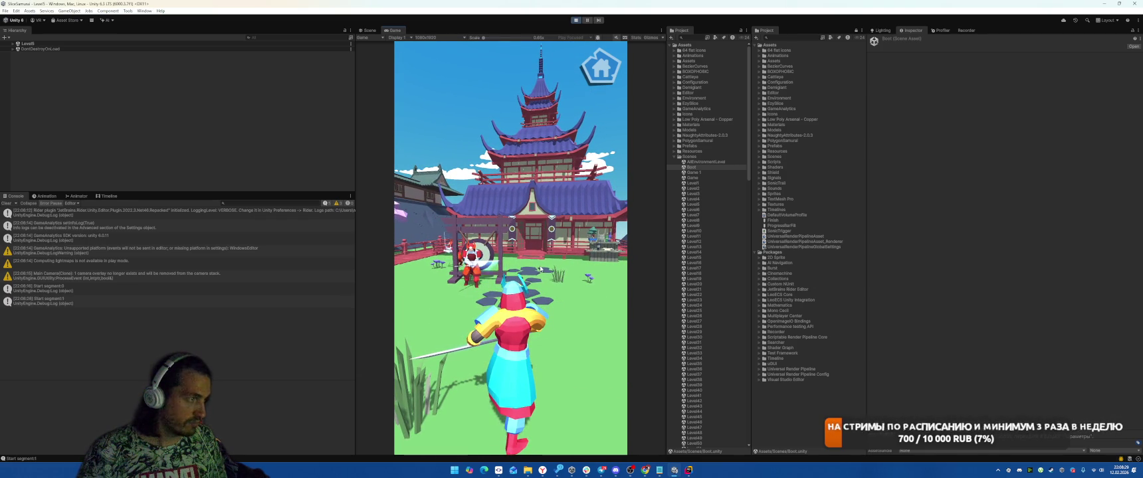
drag(530, 252, 535, 255)
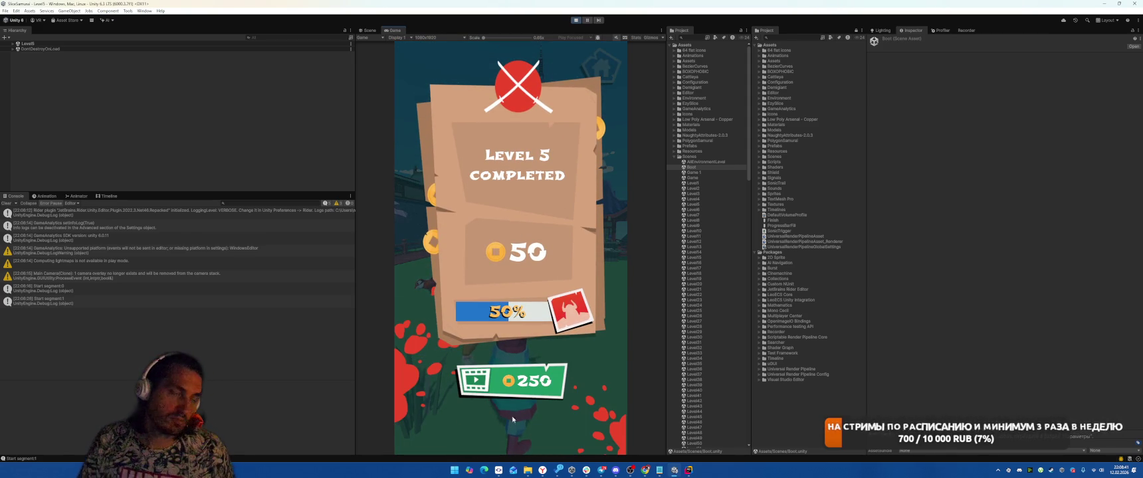
click(515, 434)
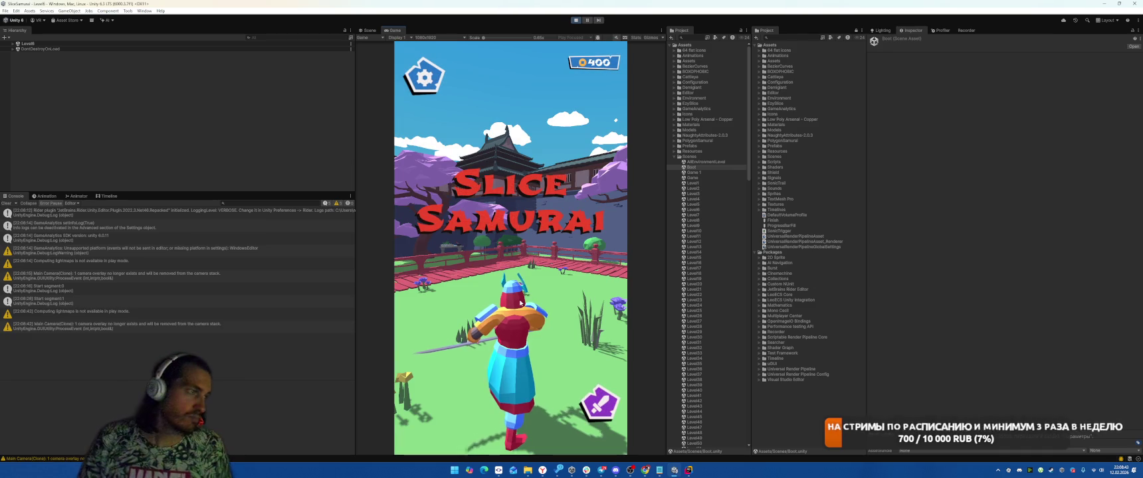
Step: View the game's settings and credits screen, then stop play mode
click(424, 77)
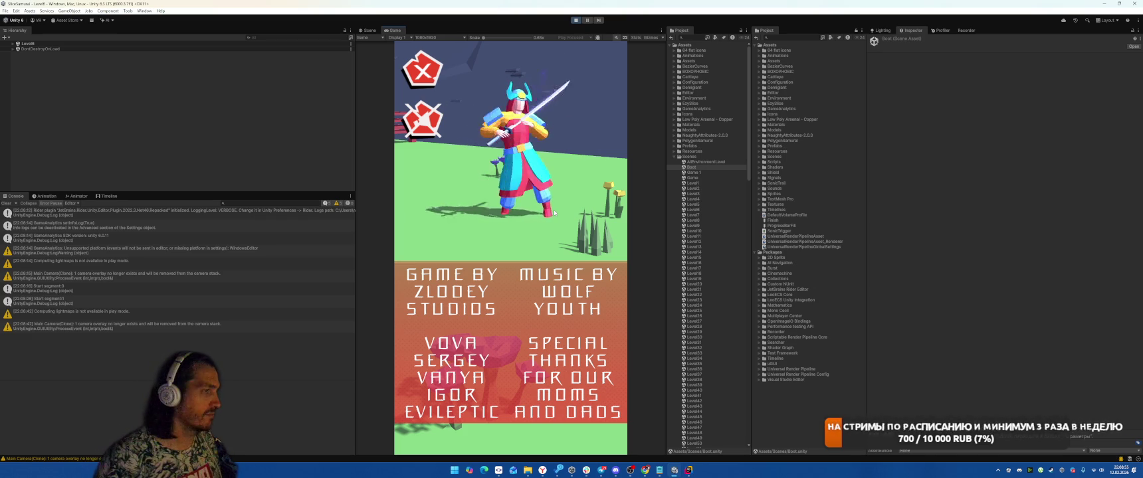
scroll(705, 266, down, 2)
scroll(706, 266, down, 10)
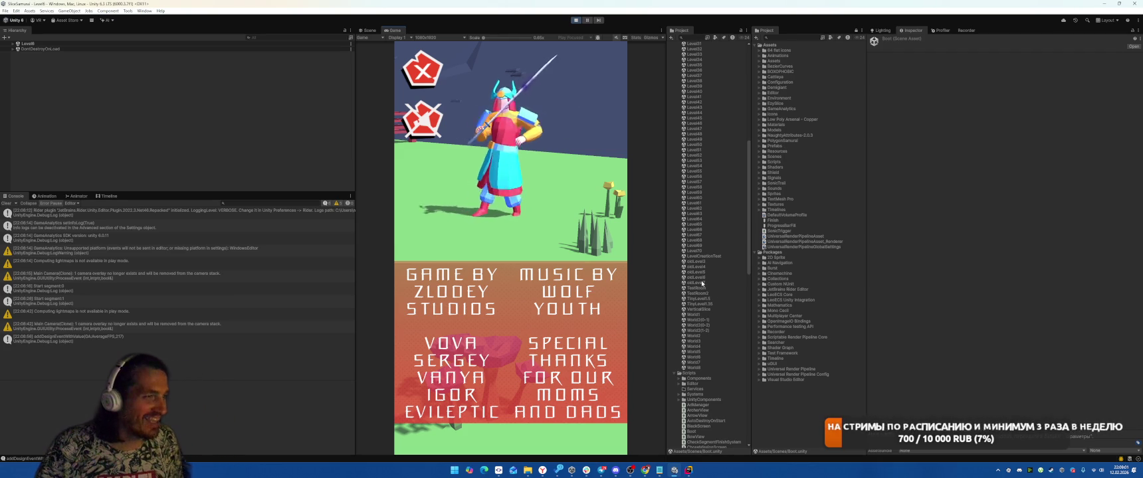
click(576, 20)
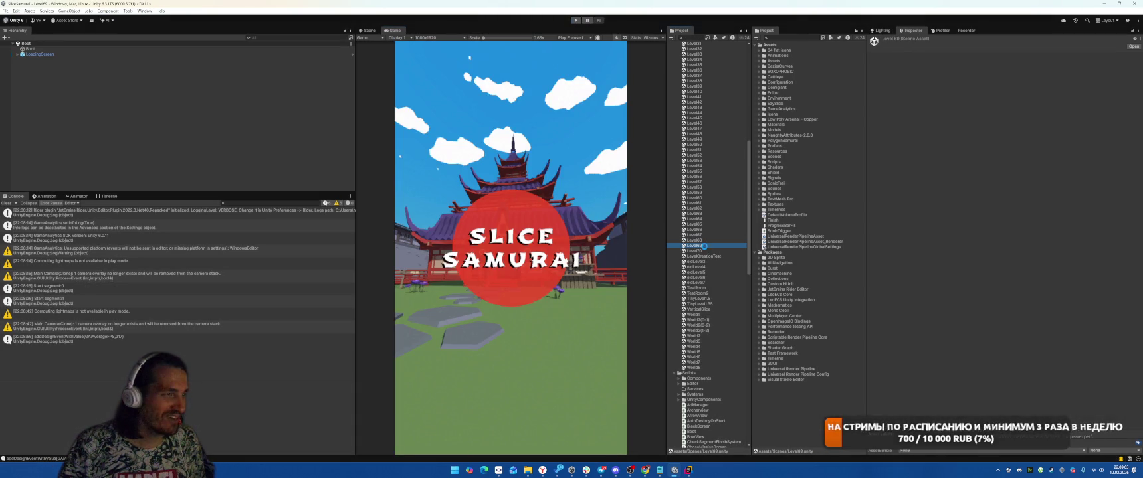
Step: Open the Level69 scene, enter play mode and start the level from the title screen
double_click(695, 245)
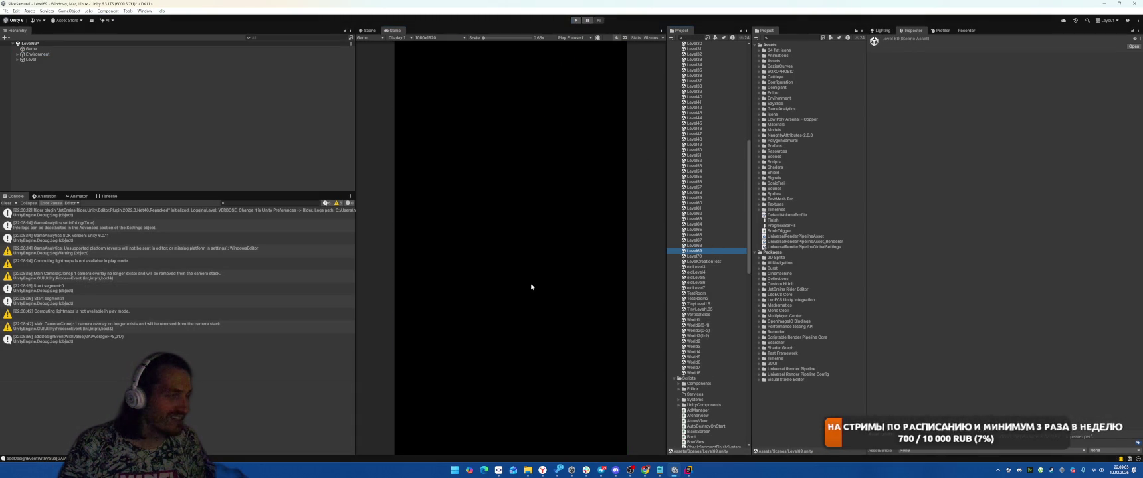
click(575, 19)
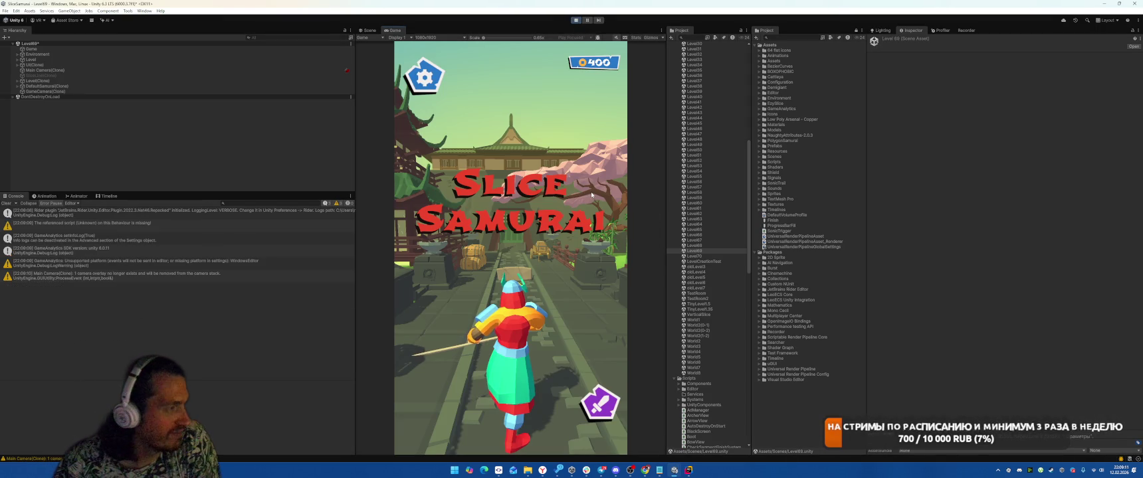
click(591, 194)
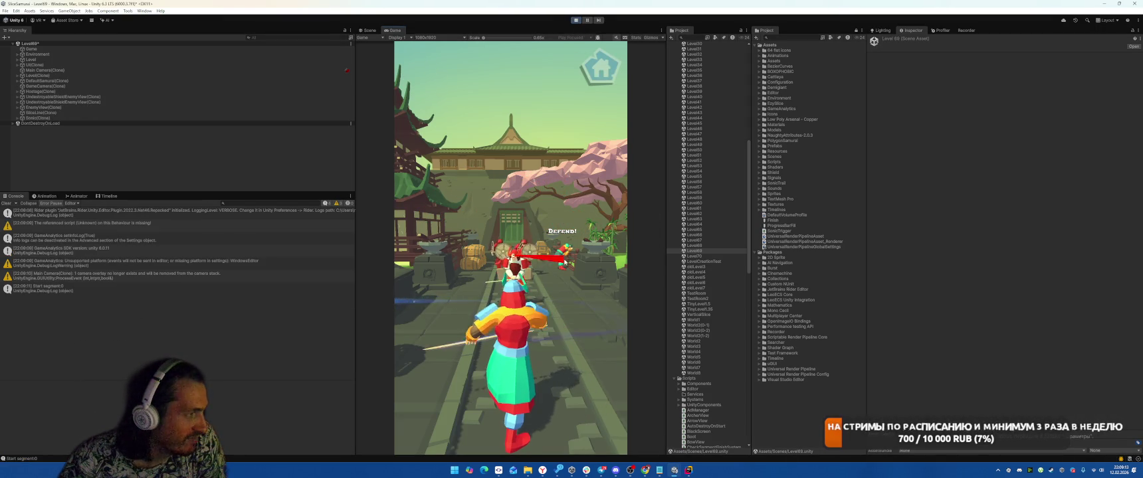
Step: Slash through the advancing enemies until the Lose screen appears, then stop play mode
drag(585, 263, 499, 260)
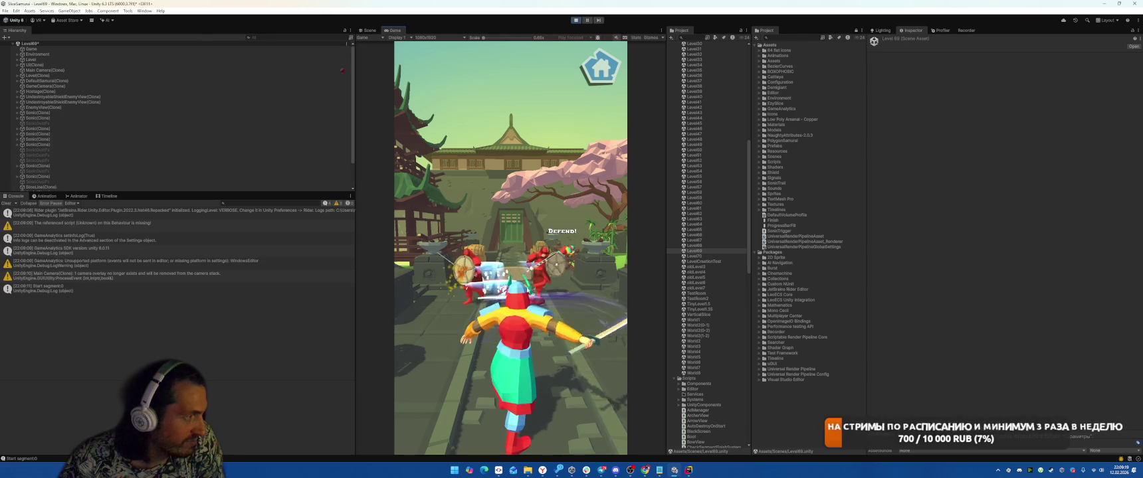
drag(398, 267, 481, 266)
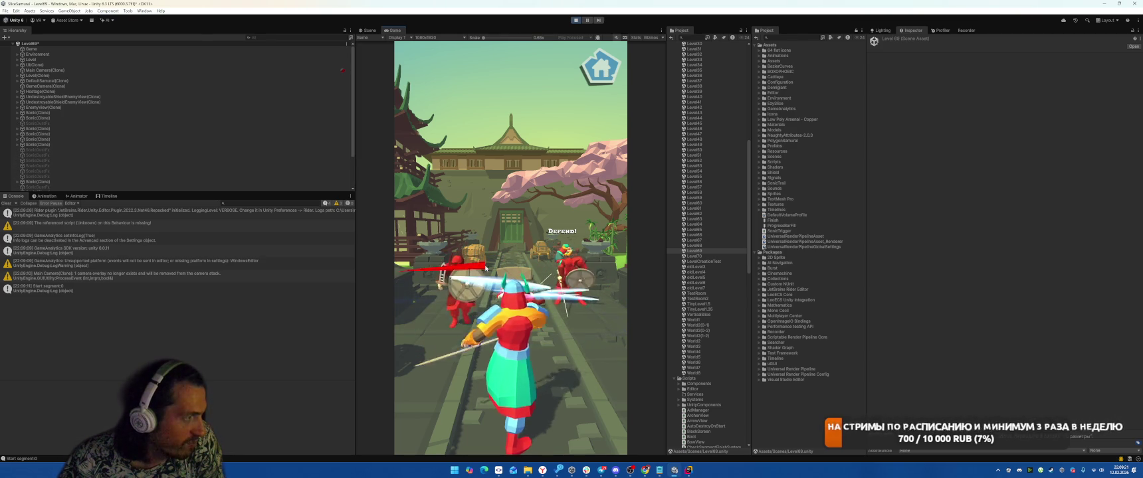
drag(608, 255, 538, 264)
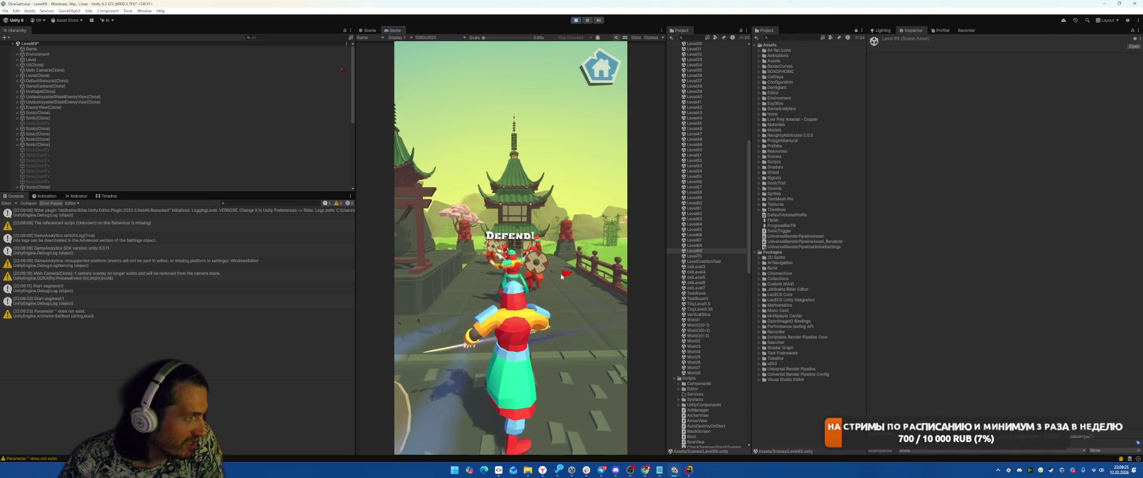
drag(569, 273, 518, 287)
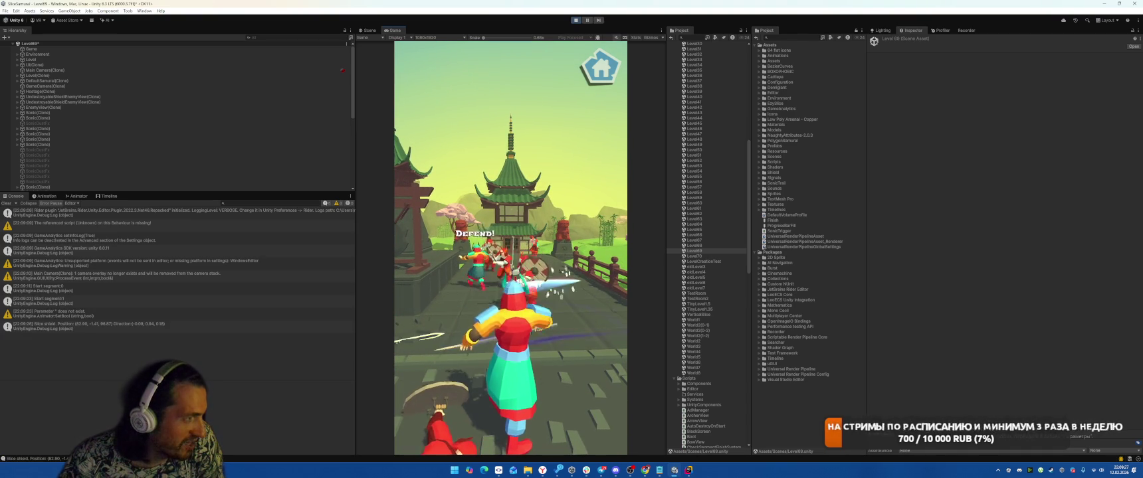
drag(490, 266, 532, 269)
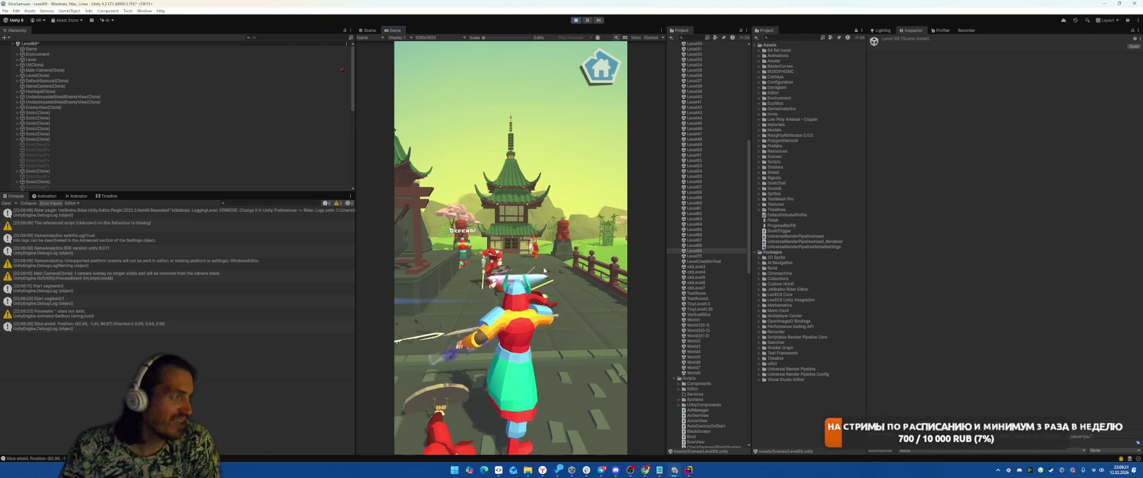
mouse_move(545, 271)
mouse_down()
mouse_move(518, 244)
mouse_move(552, 258)
mouse_up()
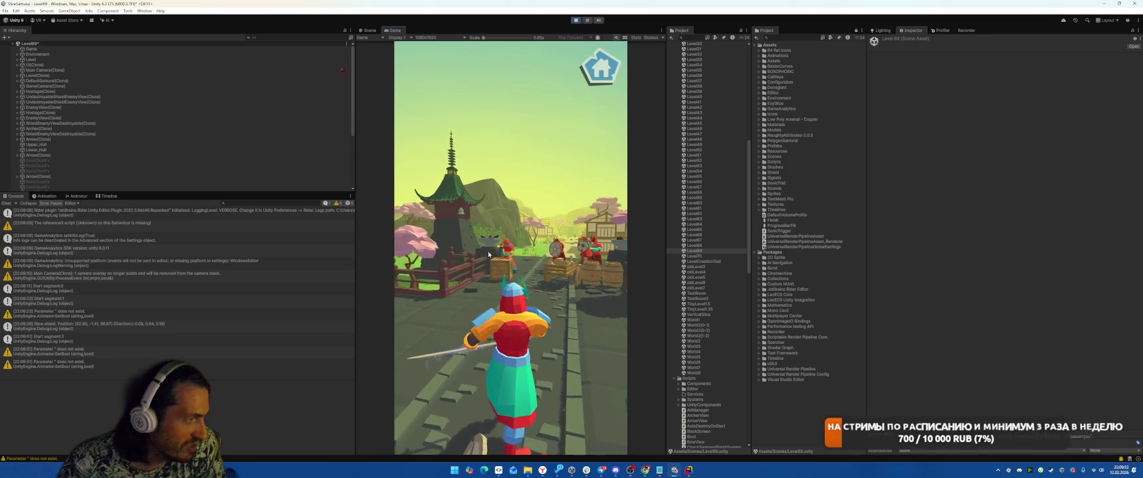
drag(486, 254, 546, 251)
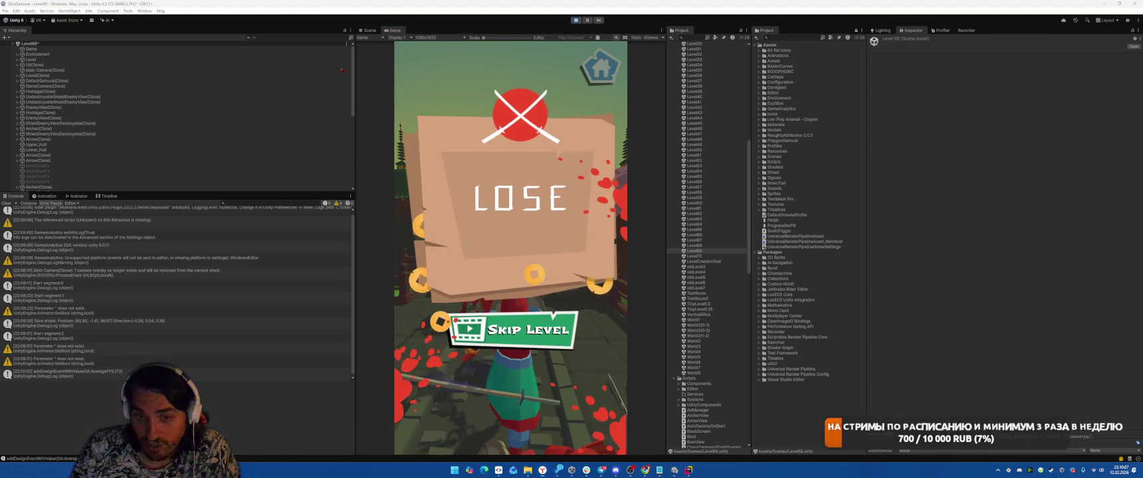
click(572, 21)
Step: Bring the Chrome Twitch stream forward from the taskbar, then return to SamuraiGame.cs in Rider
mouse_move(542, 469)
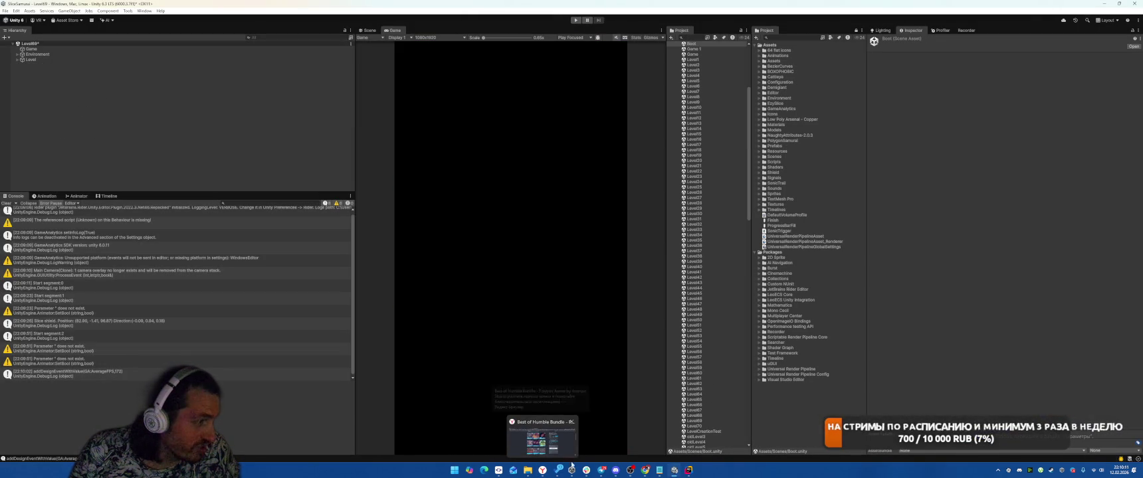
mouse_move(644, 470)
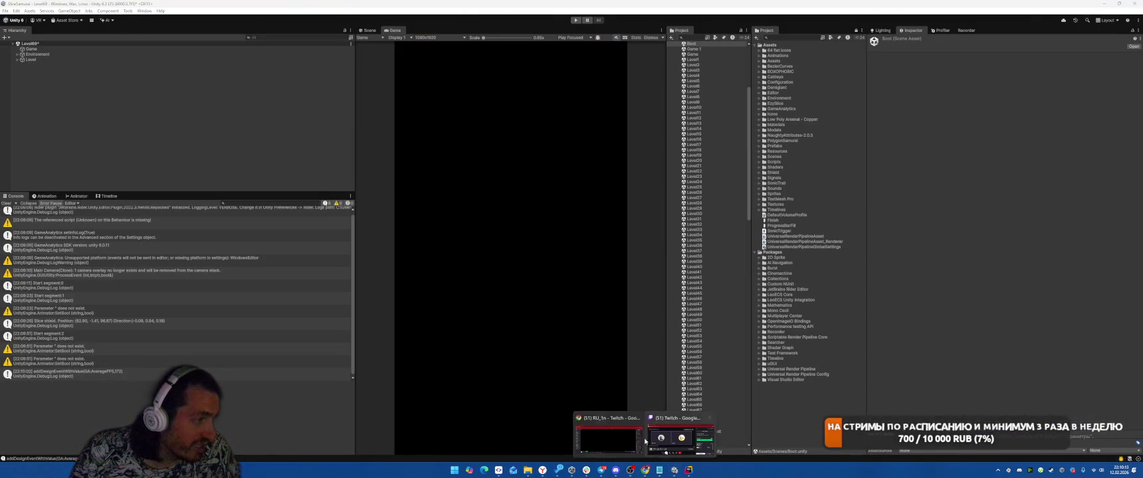
click(608, 435)
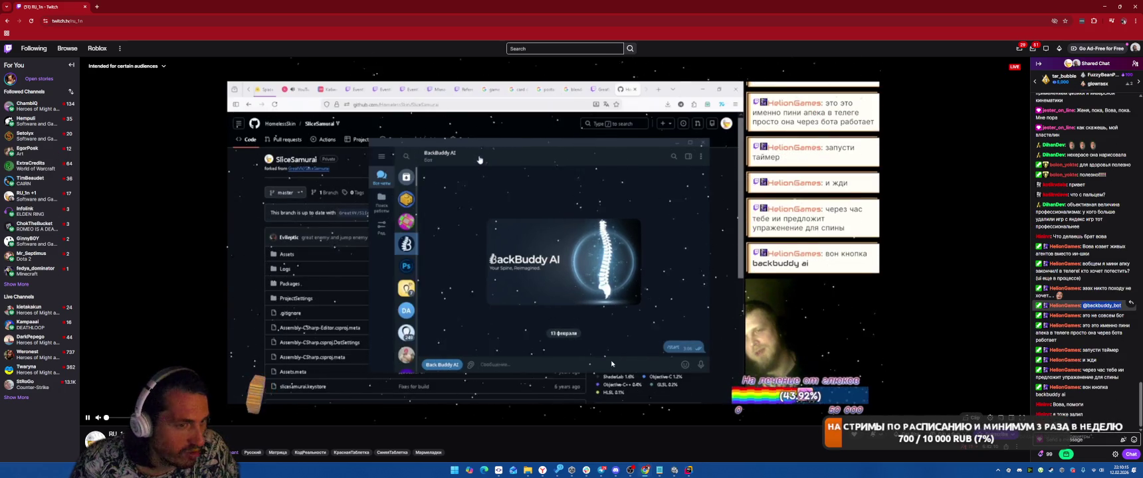
key(alt+Tab)
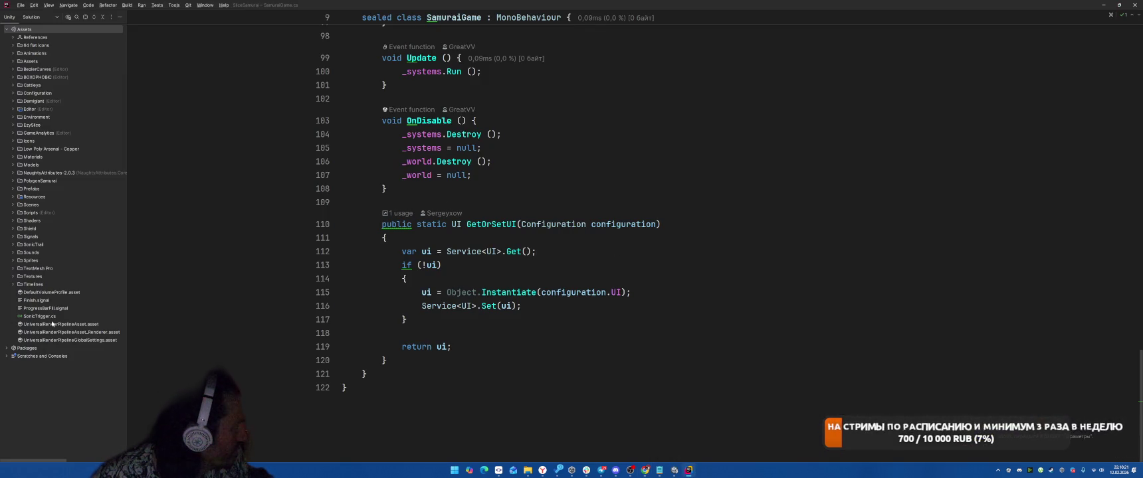
Step: Open Packages/manifest.json in Rider, scroll through its dependencies, then switch back to Twitch
click(6, 348)
double_click(38, 365)
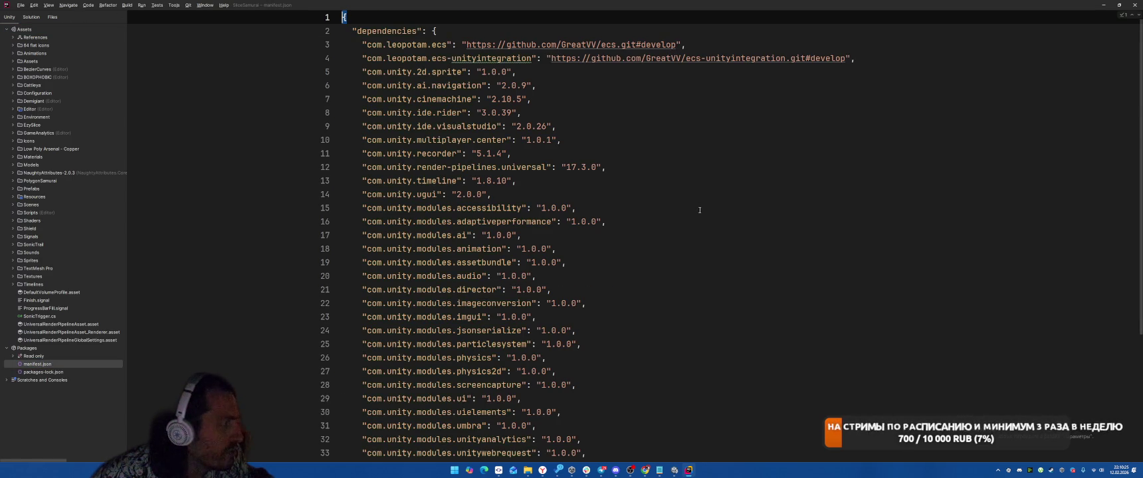
scroll(700, 206, down, 5)
scroll(705, 210, up, 5)
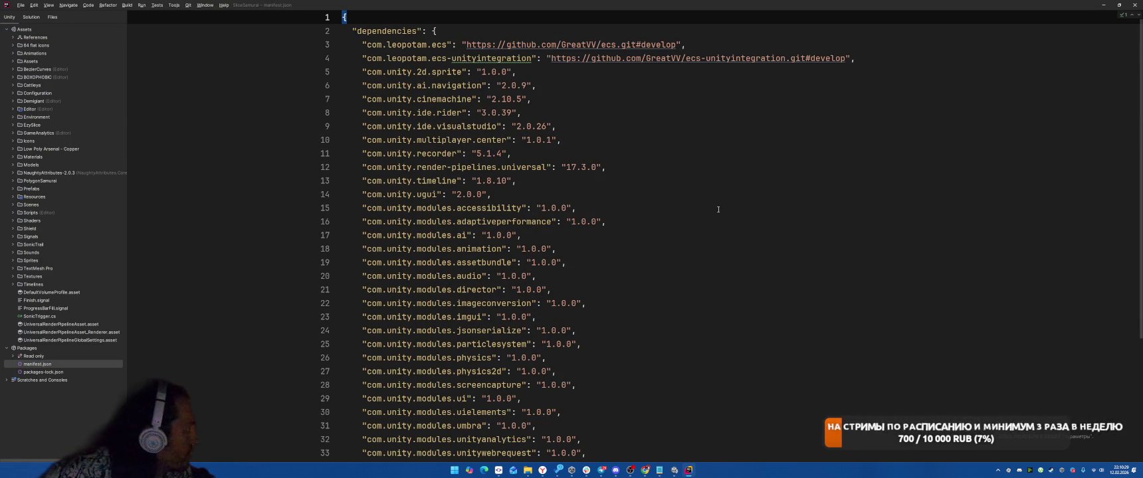
key(alt+Tab)
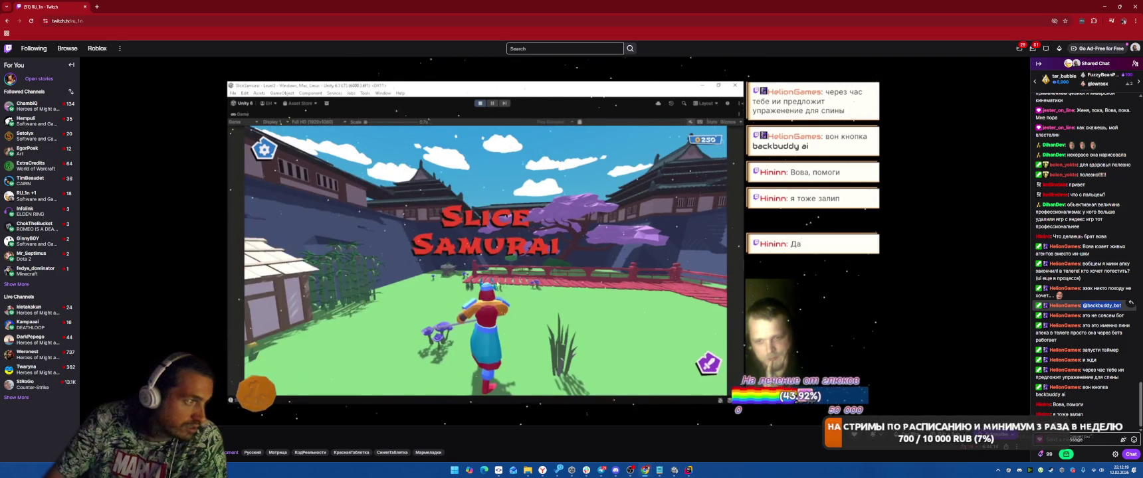
scroll(838, 376, down, 5)
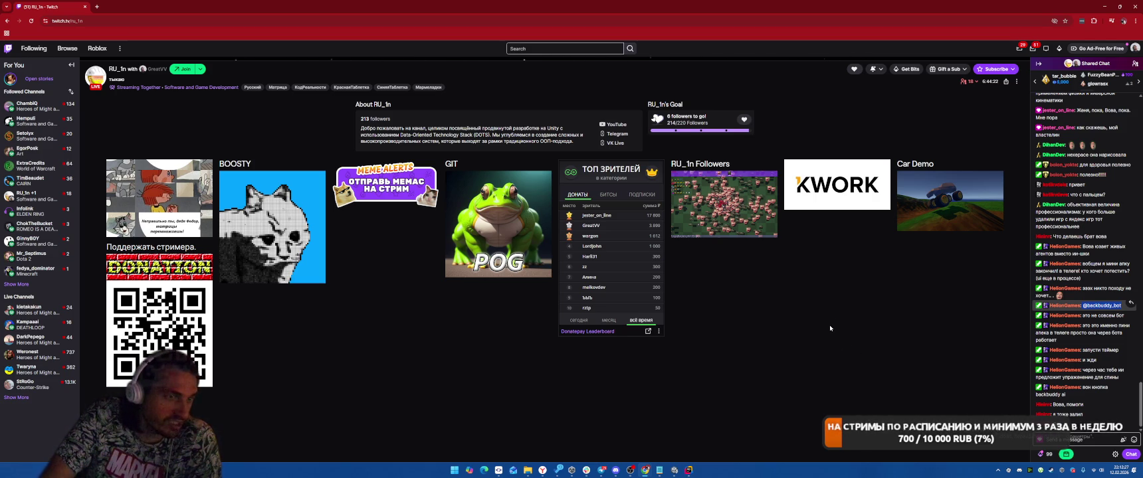
scroll(830, 326, up, 3)
scroll(843, 323, up, 2)
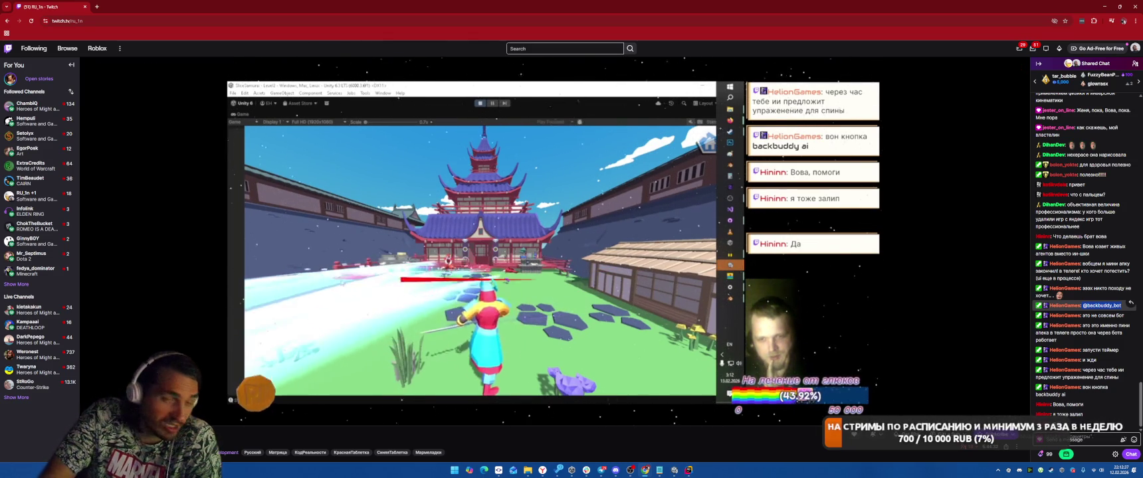
mouse_move(841, 336)
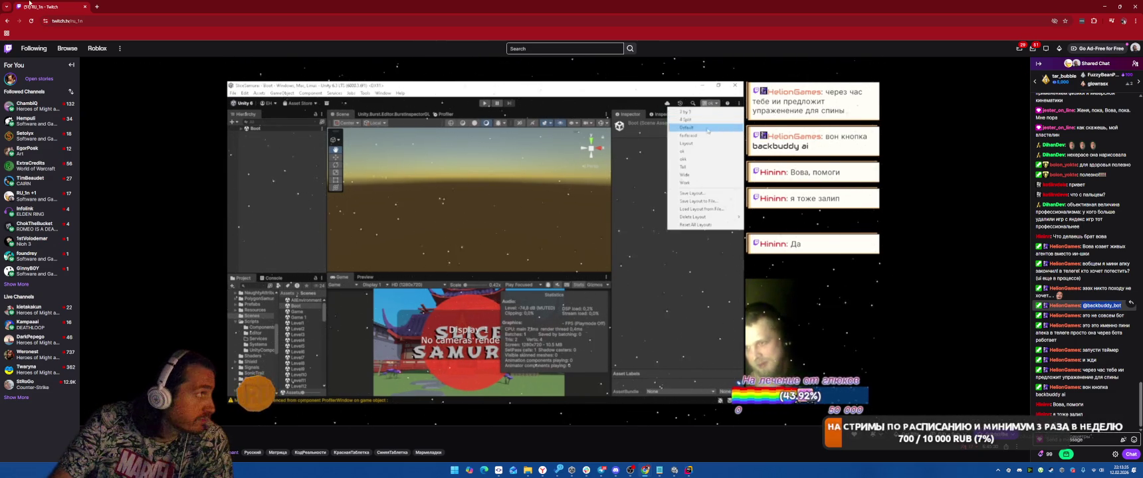
Step: Reload the collaborator's Twitch stream page in the browser
click(30, 20)
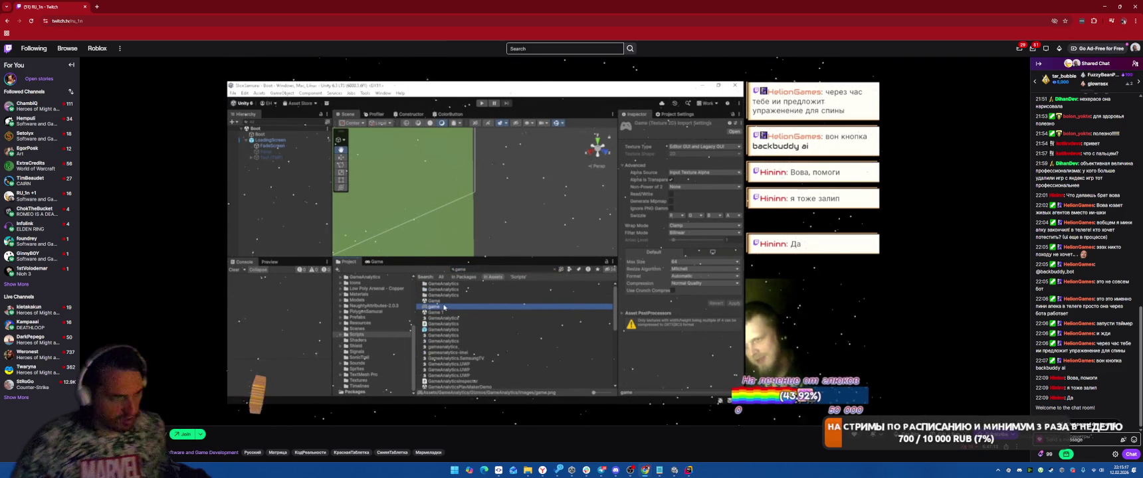
Step: Switch to Rider and search for 'Game', then cancel it and dismiss the unit tests popup
click(688, 470)
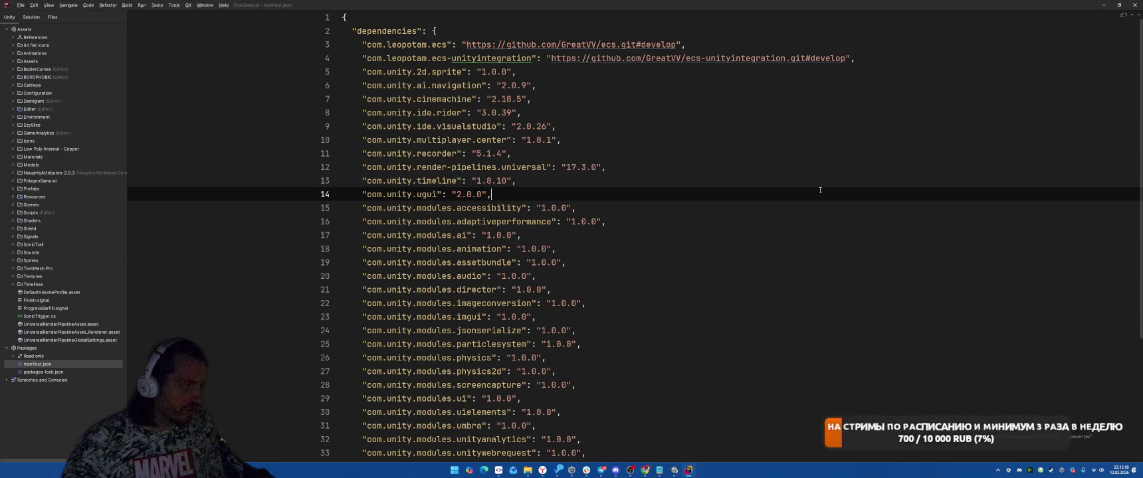
key(shift)
key(shift)
text(Game)
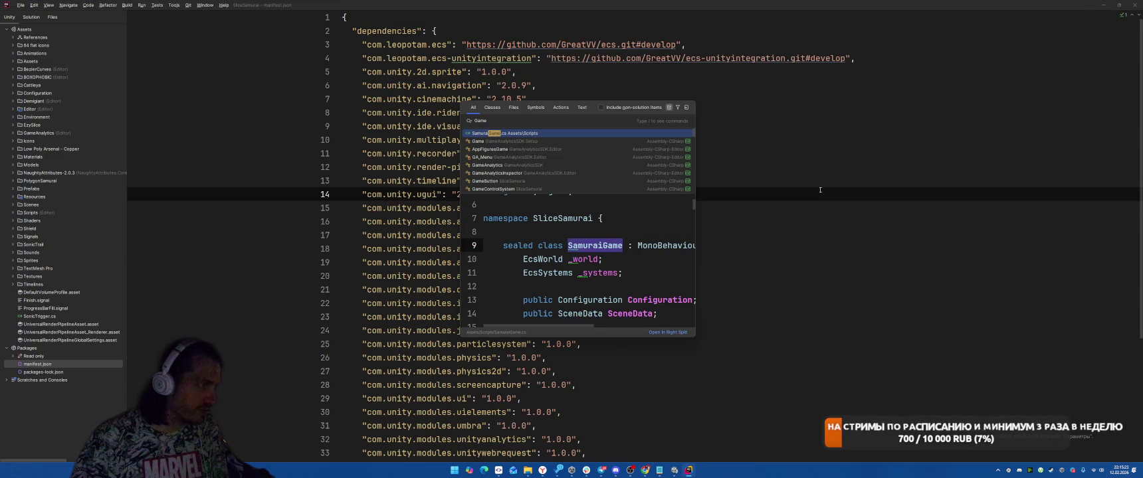
key(Escape)
key(ctrl+u)
key(ctrl+r)
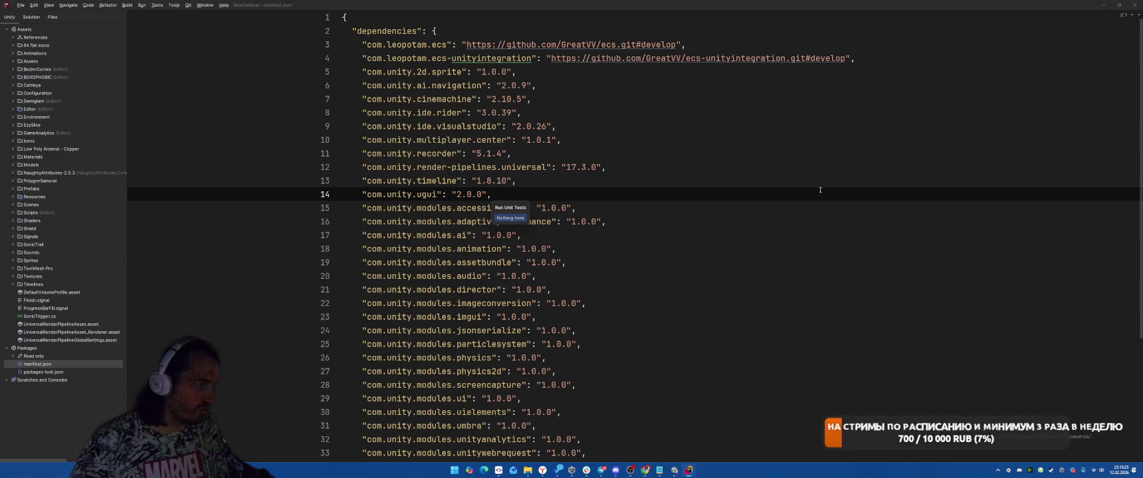
key(Escape)
Step: Open SamuraiGame.cs with Search Everywhere, review its OnEnable setup, then return to Twitch
key(shift)
key(shift)
text(SG)
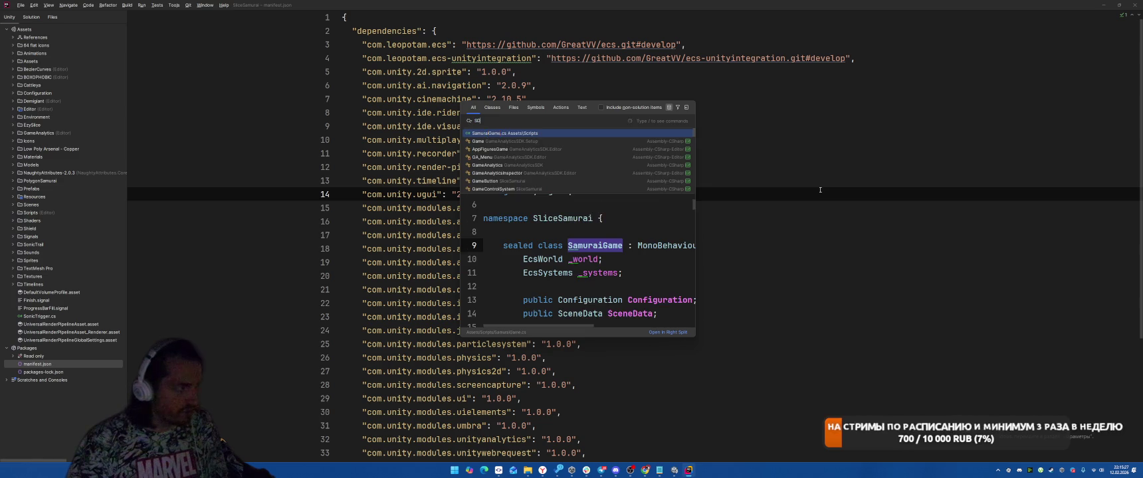
key(Return)
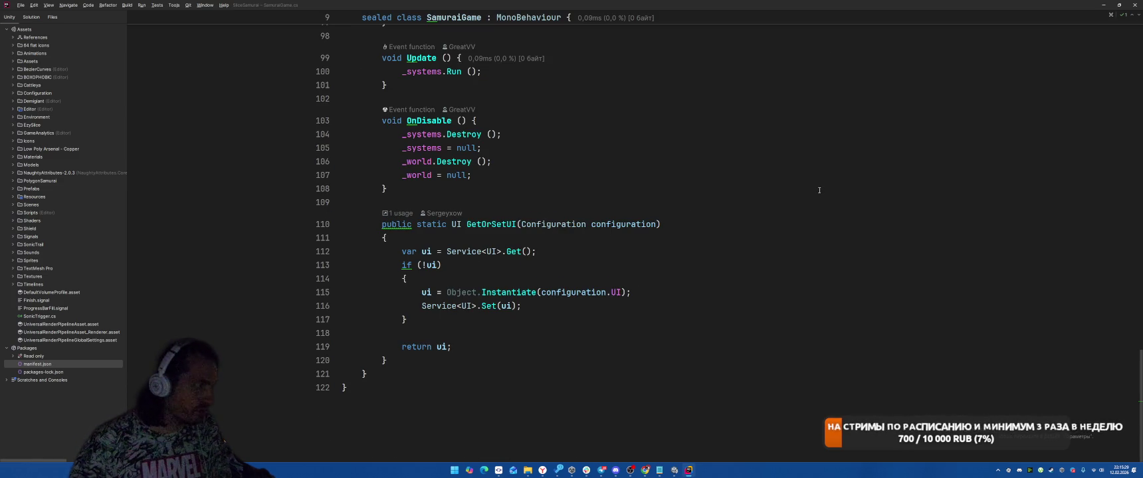
scroll(820, 190, up, 20)
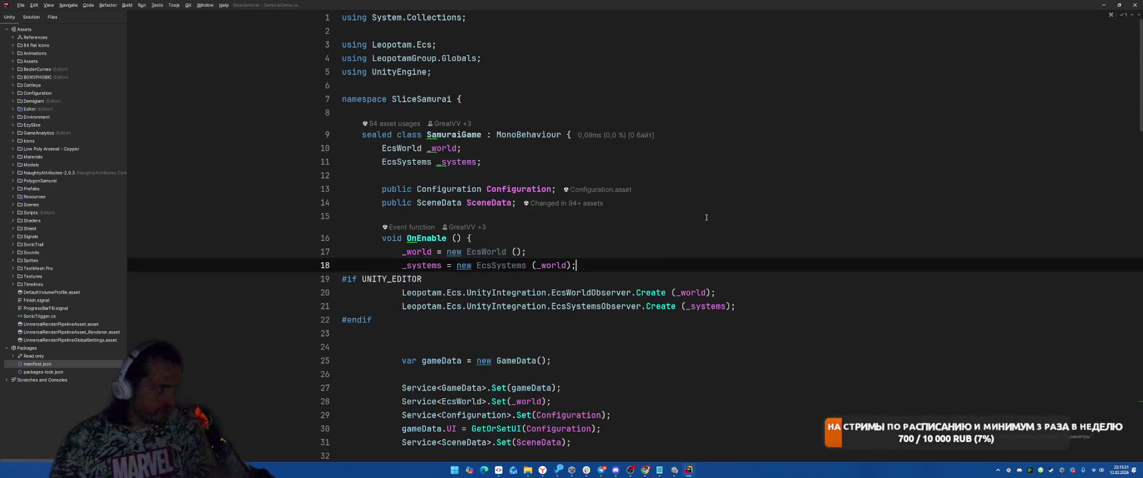
scroll(706, 217, down, 20)
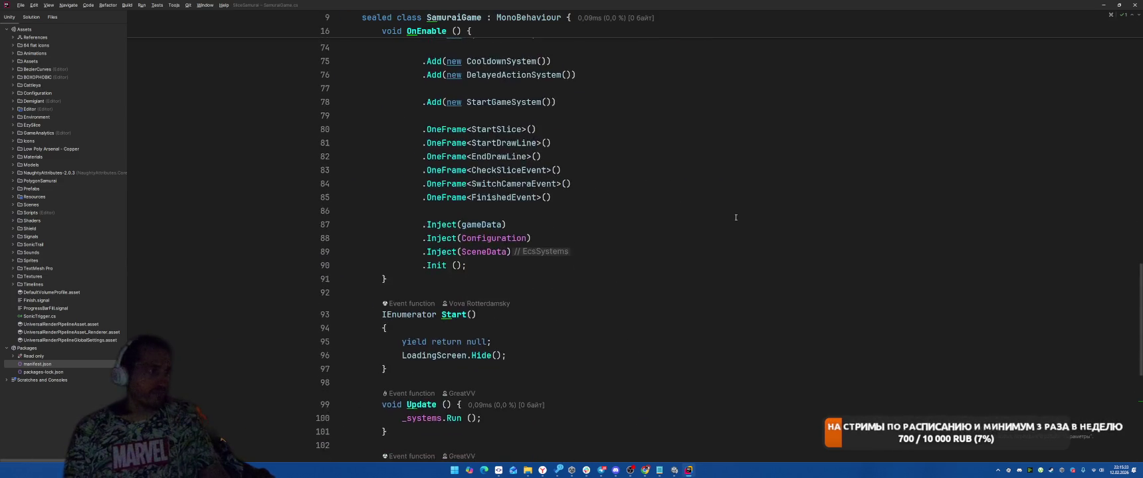
key(alt+Tab)
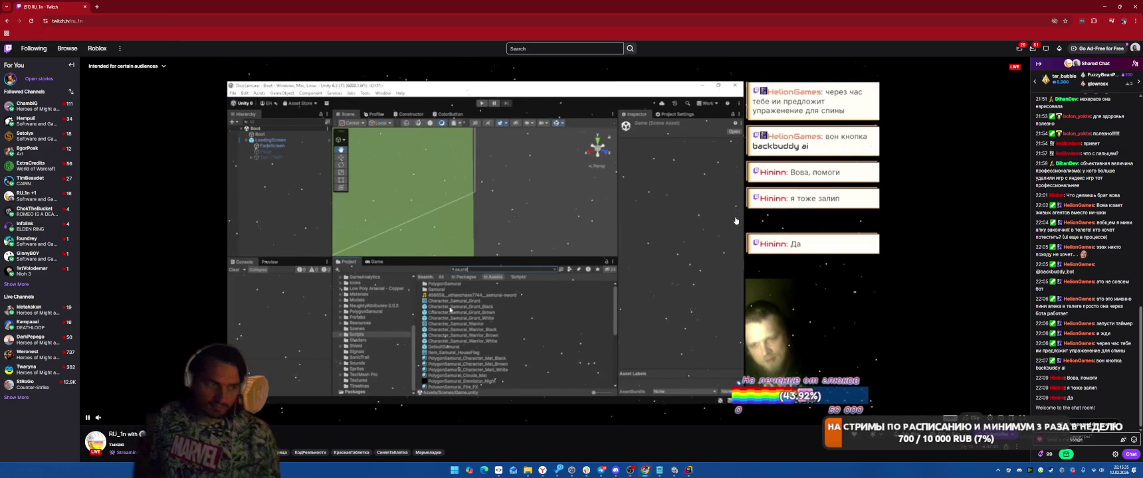
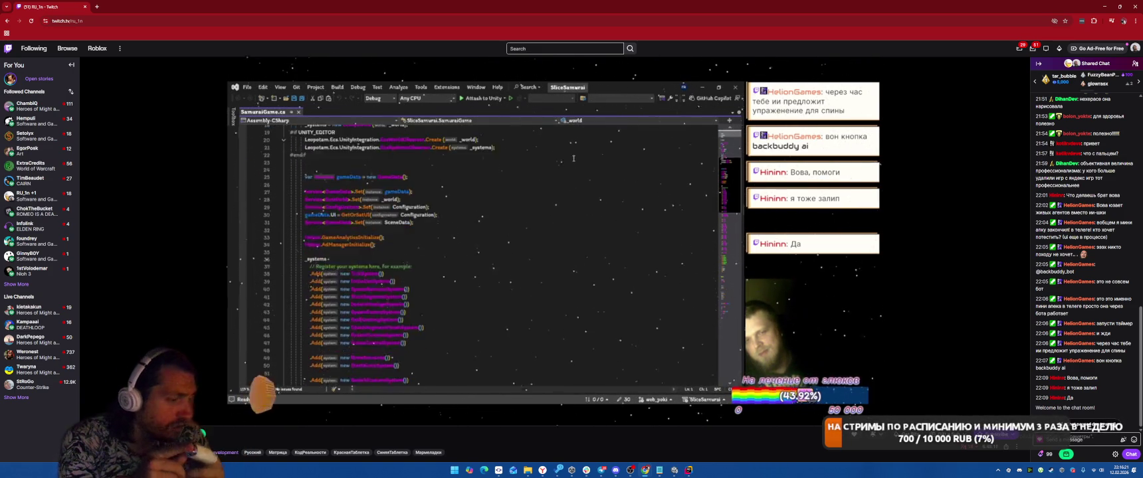
Step: Switch from the Chrome Twitch stream back to Rider's SamuraiGame.cs and scroll up
mouse_move(913, 453)
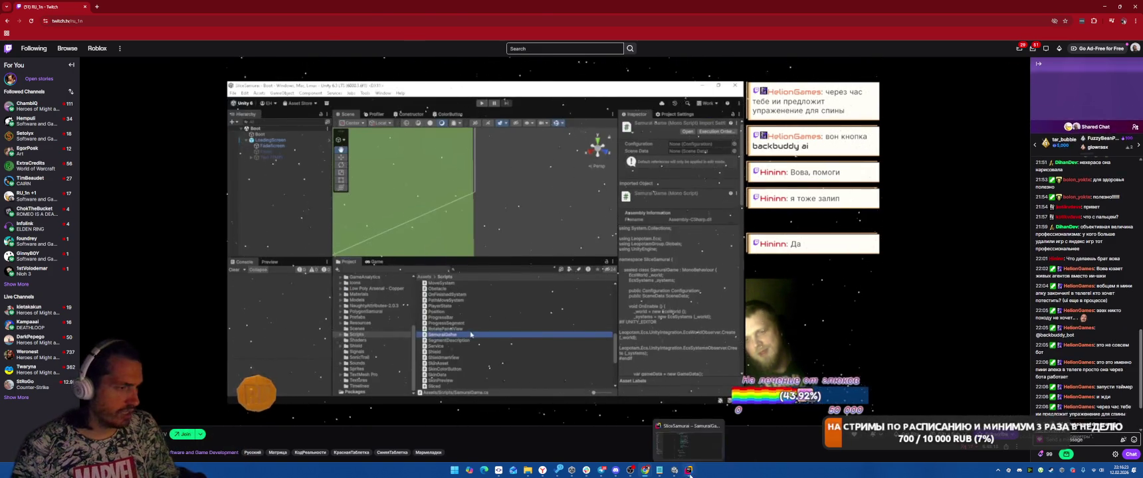
key(alt+Tab)
scroll(758, 242, up, 10)
scroll(757, 242, up, 5)
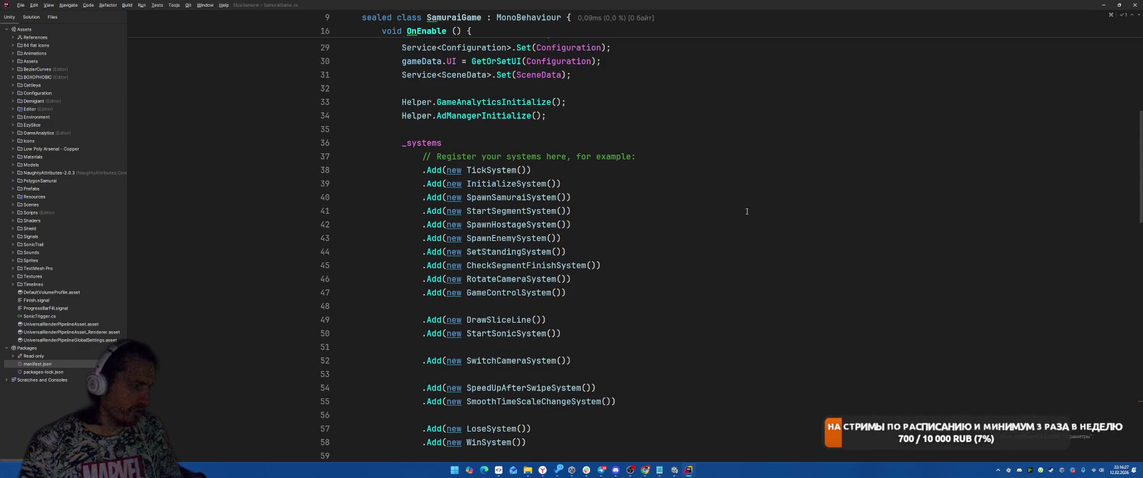
Step: Scroll SamuraiGame's _systems list, then jump to the GameControlSystem class declaration
scroll(744, 216, down, 6)
scroll(747, 212, down, 4)
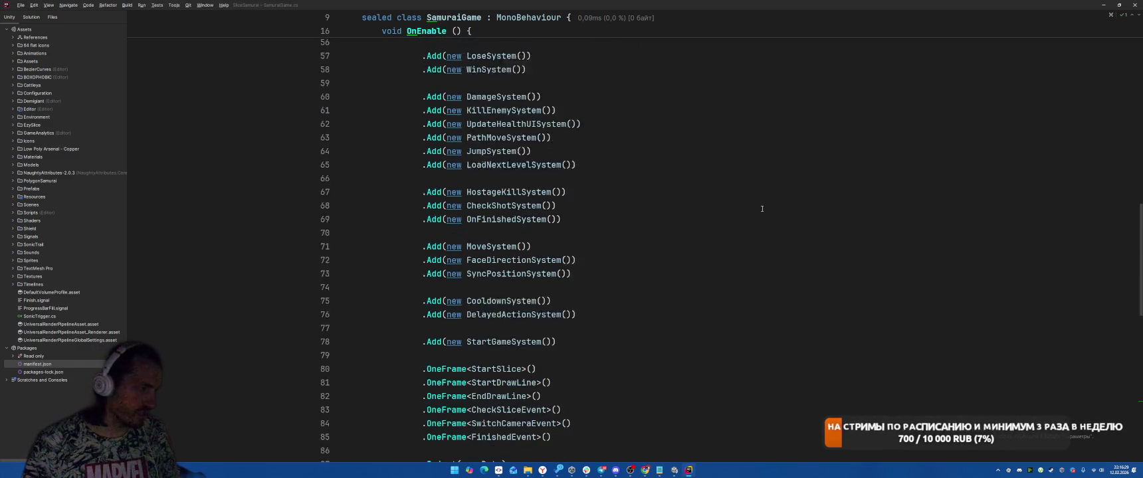
scroll(766, 259, up, 6)
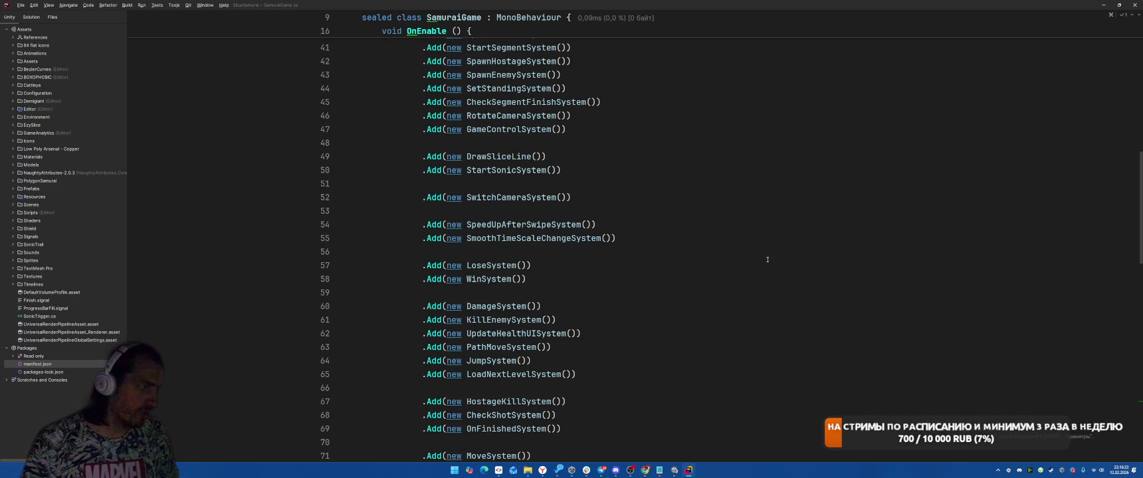
scroll(766, 259, up, 6)
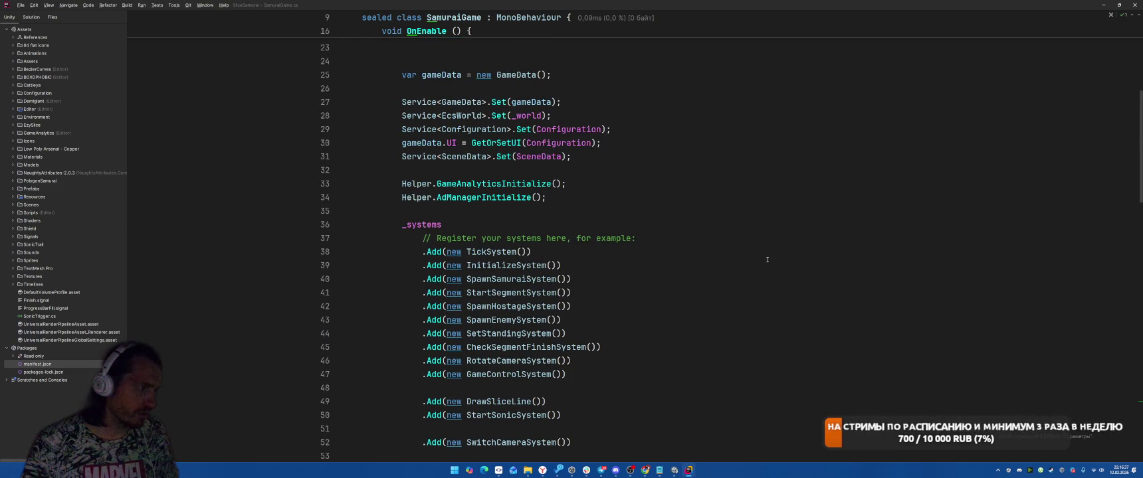
ctrl+click(516, 374)
scroll(841, 269, down, 5)
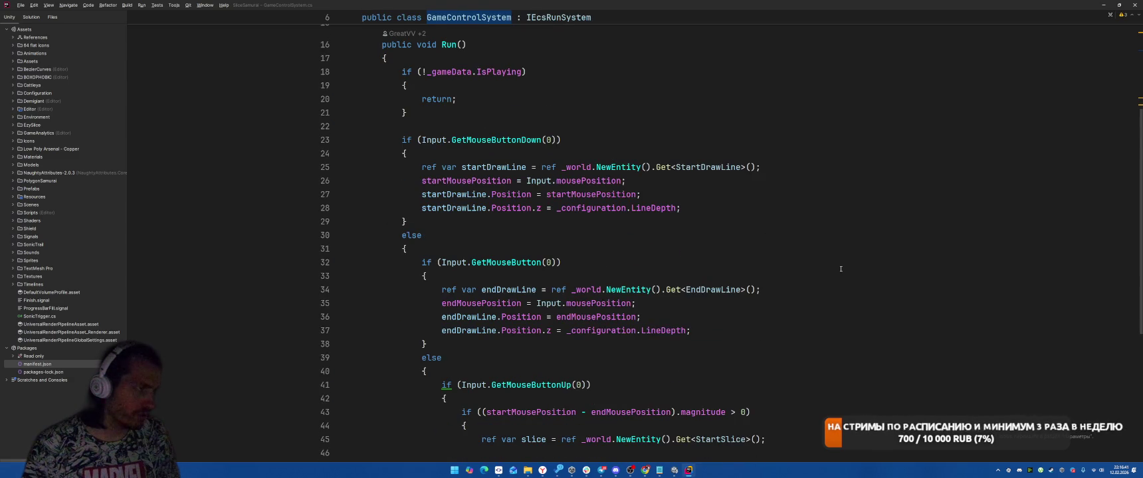
Step: Scroll GameControlSystem.Run down to the StartSlice creation, then switch to the Twitch window
scroll(841, 269, down, 2)
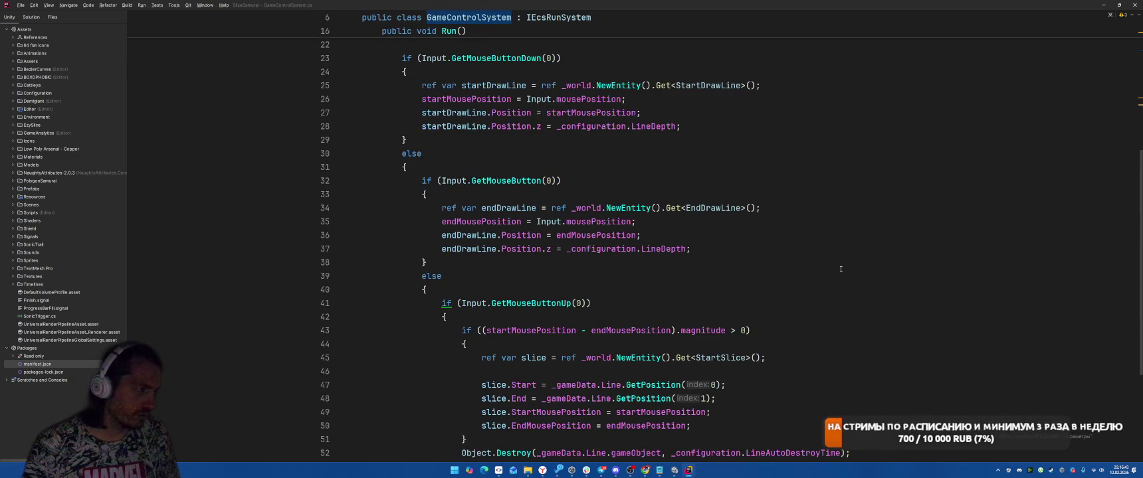
scroll(840, 269, down, 2)
key(alt+Tab)
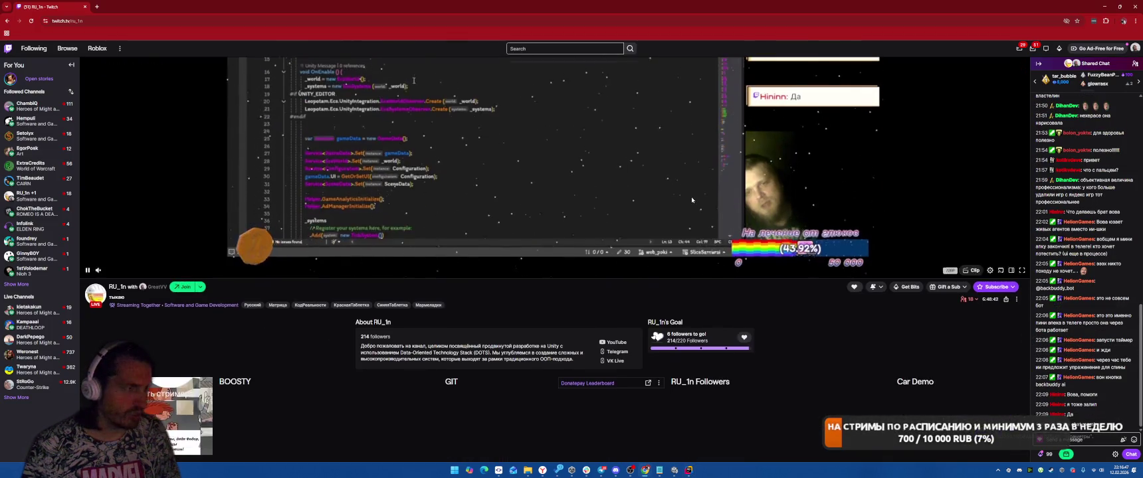
scroll(693, 200, up, 3)
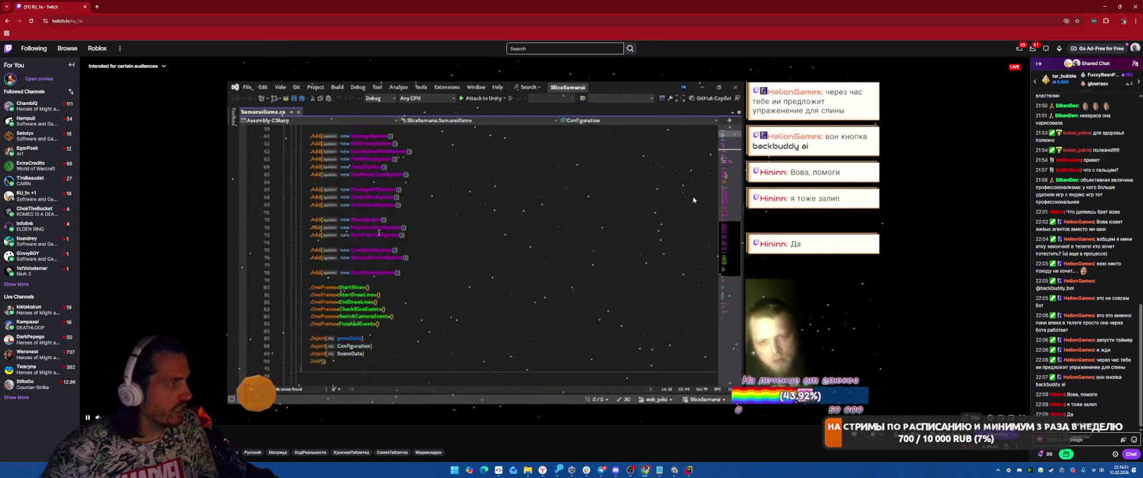
key(alt+Tab)
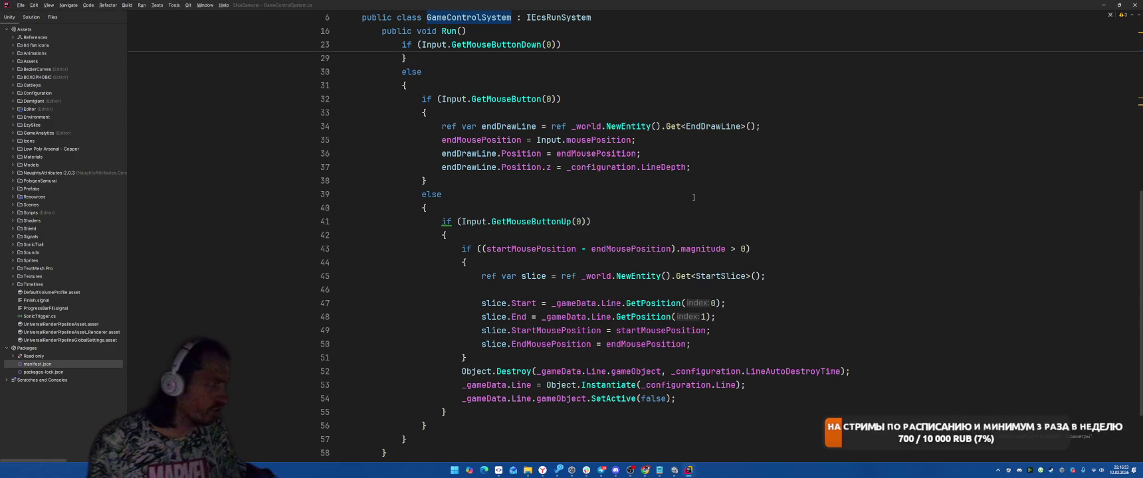
key(alt+Tab)
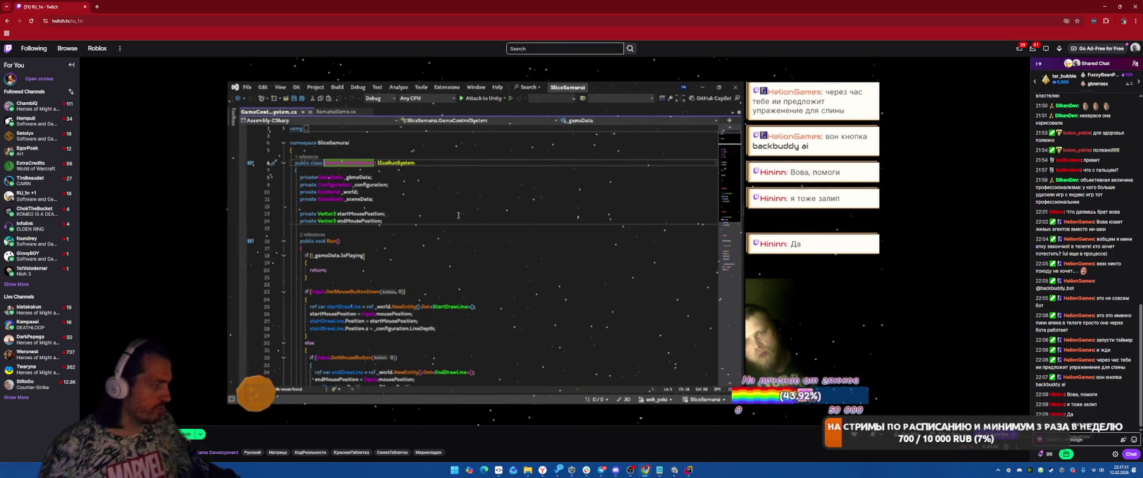
Step: Return from the Twitch stream to Rider's GameControlSystem.cs
key(alt+Tab)
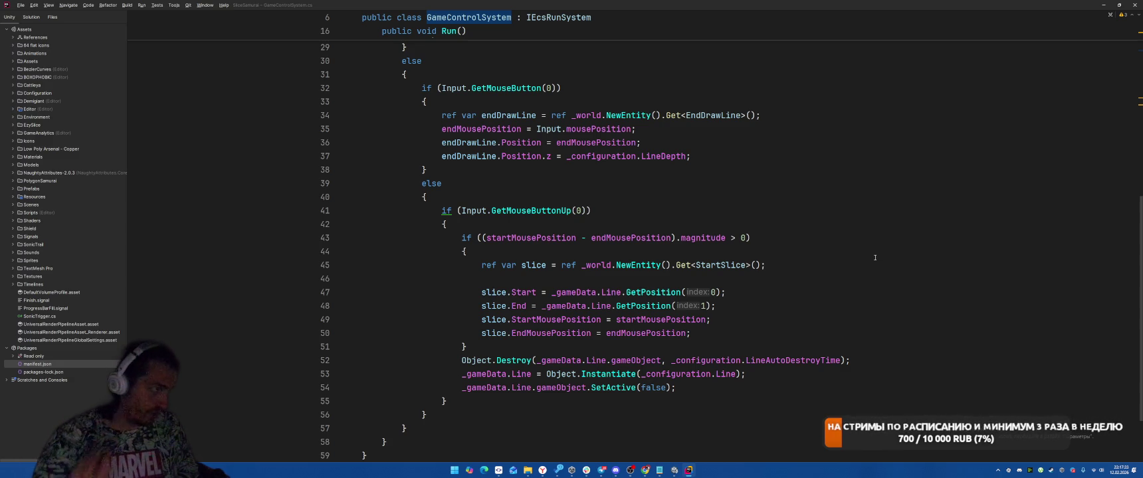
Step: Highlight every use of the slice variable, then bring up actions for the StartSlice type on line 45
scroll(830, 256, up, 2)
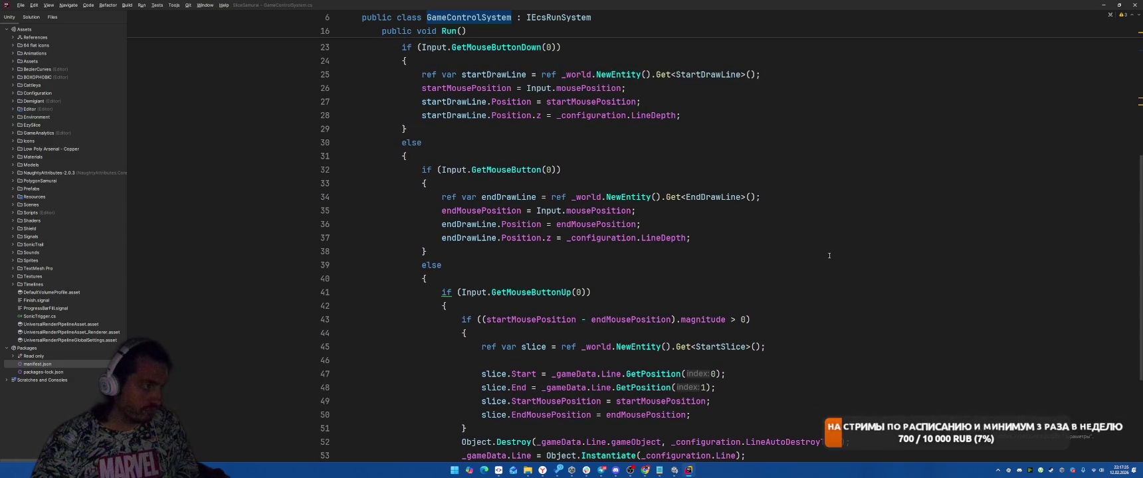
scroll(828, 255, down, 2)
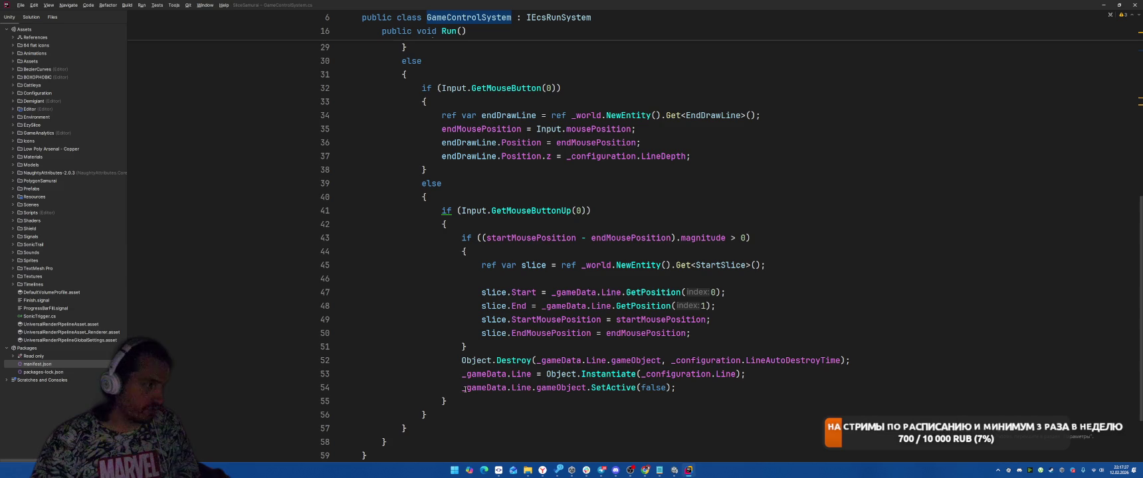
scroll(652, 342, up, 4)
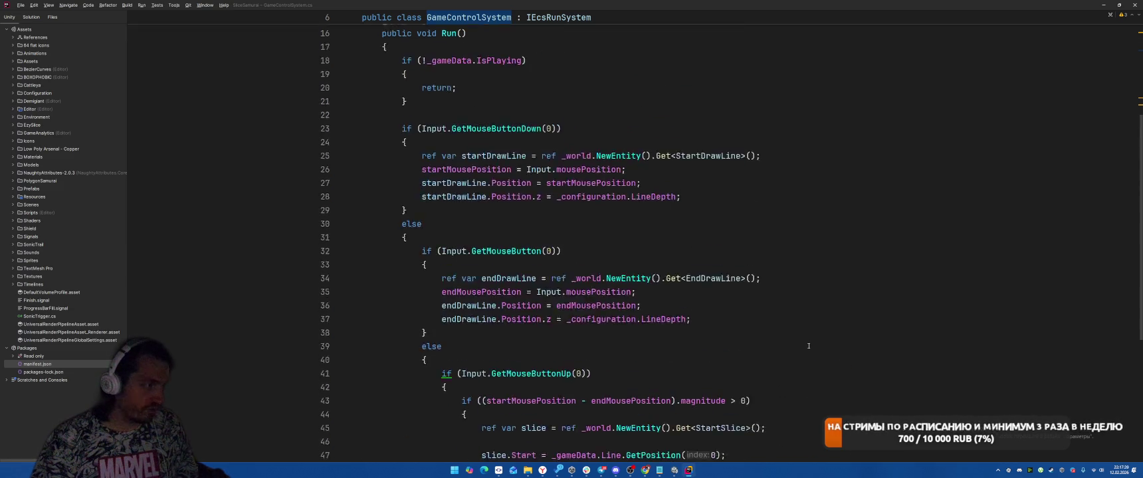
scroll(809, 346, down, 2)
scroll(552, 330, down, 2)
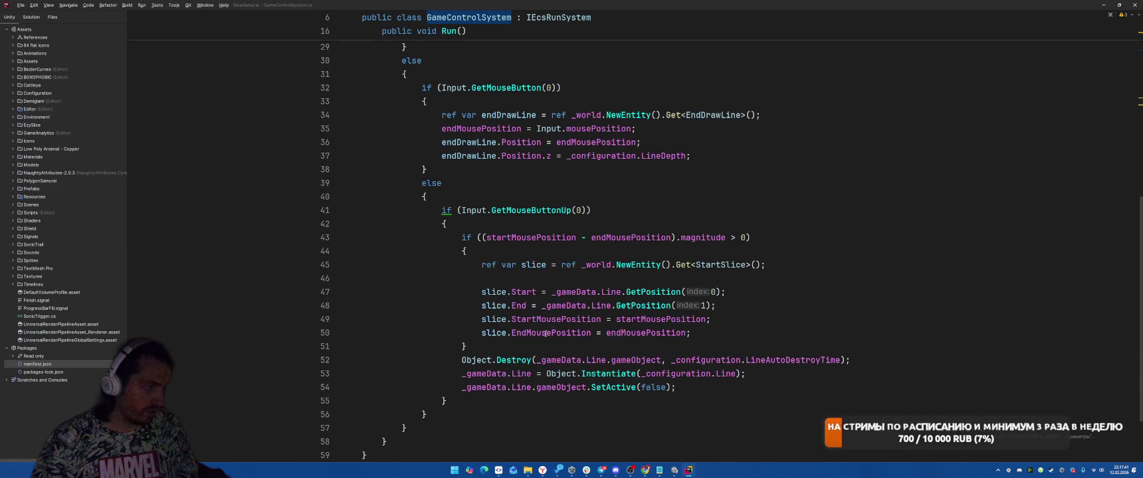
click(483, 319)
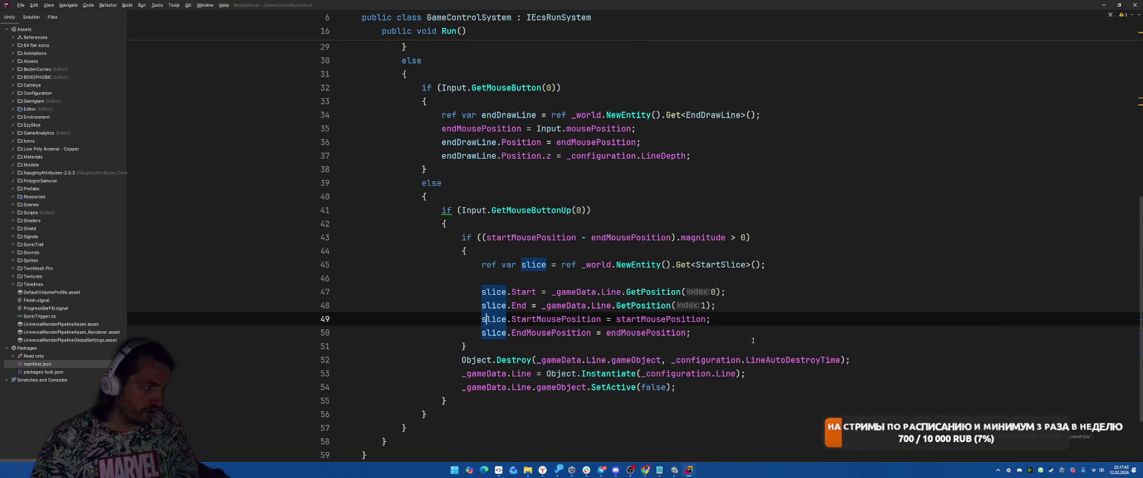
click(713, 265)
right_click(713, 265)
Step: Find all usages of StartSlice and open the one in StartSonicSystem
click(757, 311)
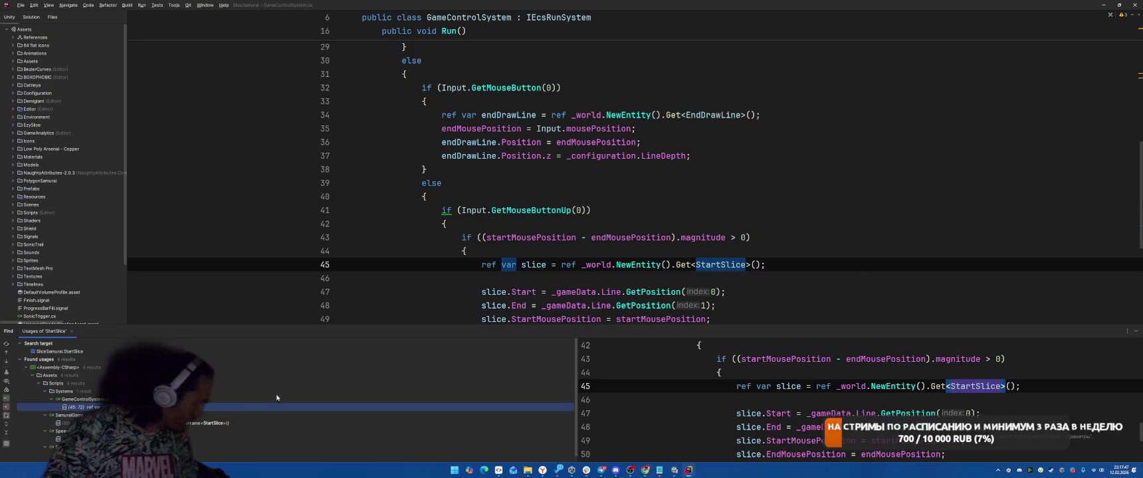
scroll(286, 398, down, 1)
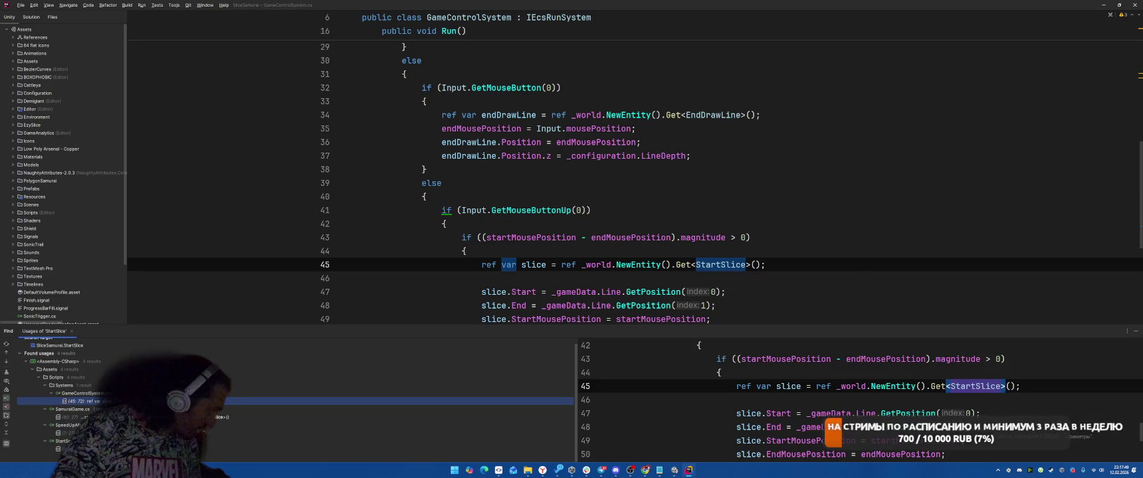
double_click(398, 450)
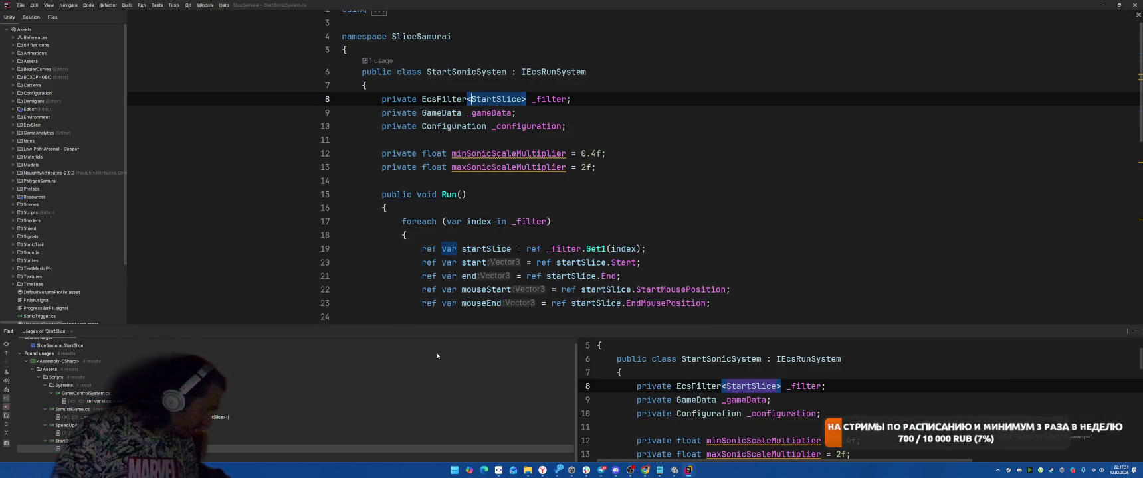
scroll(714, 212, down, 8)
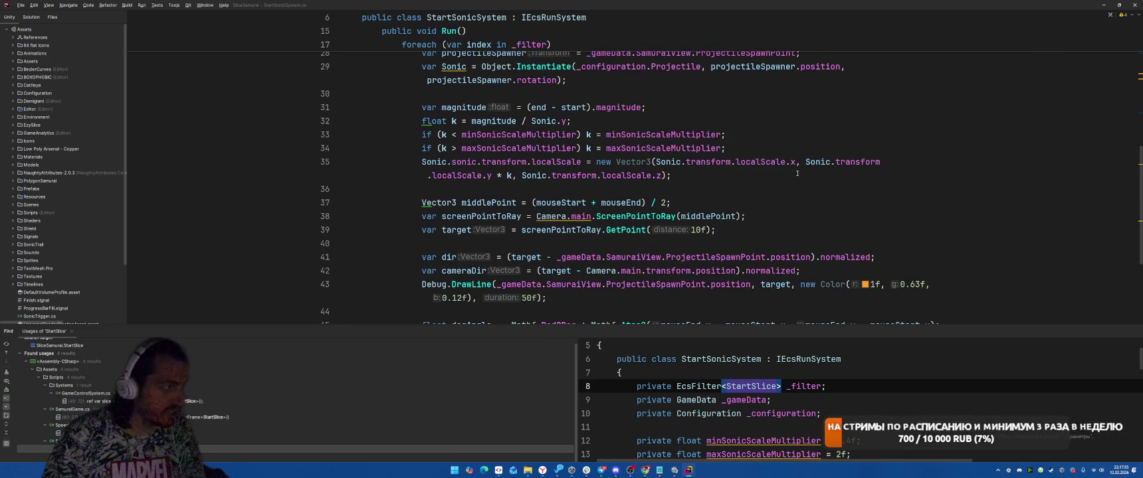
Step: Check the SpeedUpAfterSwipeSystem usage of StartSlice, then return to StartSonicSystem's usage
key(alt+Tab)
key(alt+Tab)
key(alt+Tab)
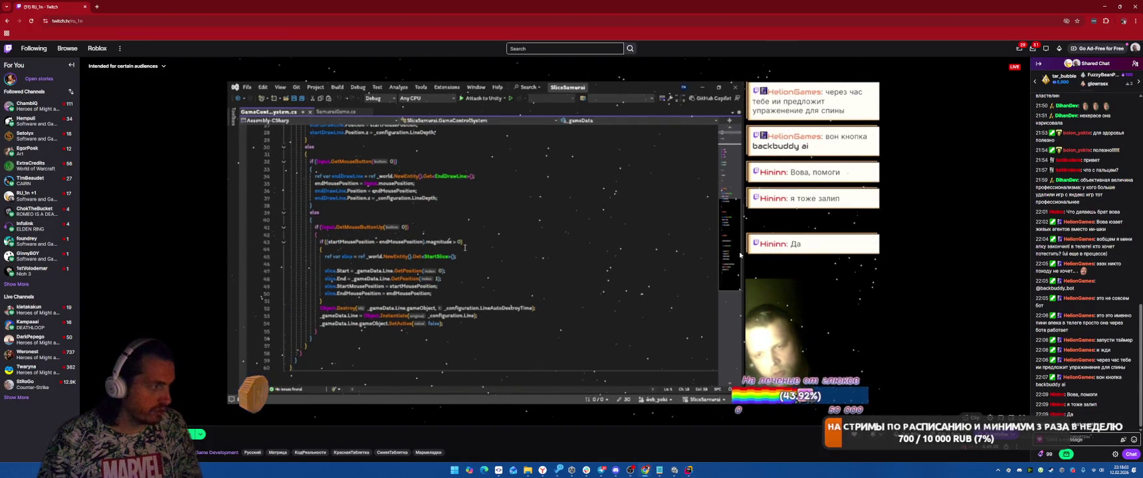
key(alt+Tab)
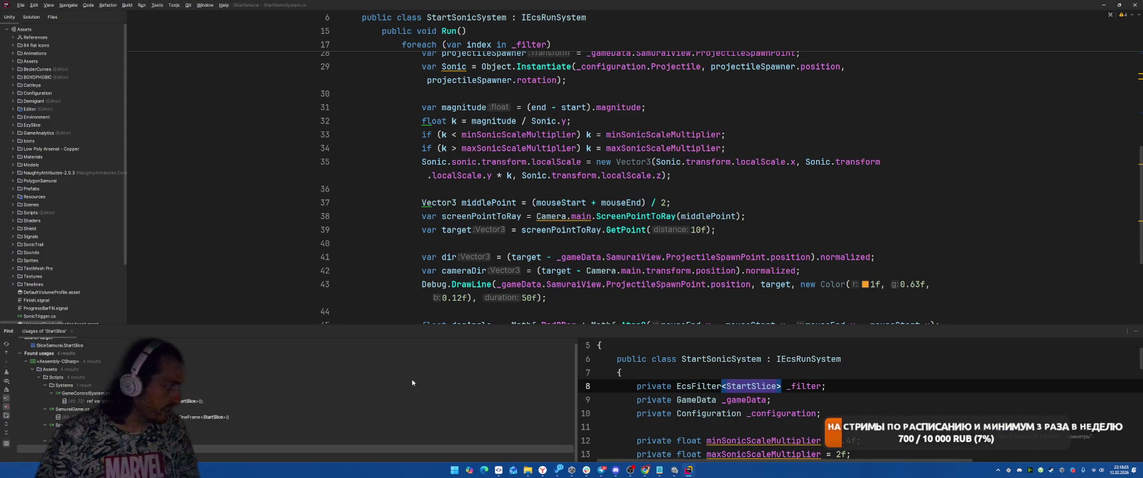
key(ctrl+alt+Up)
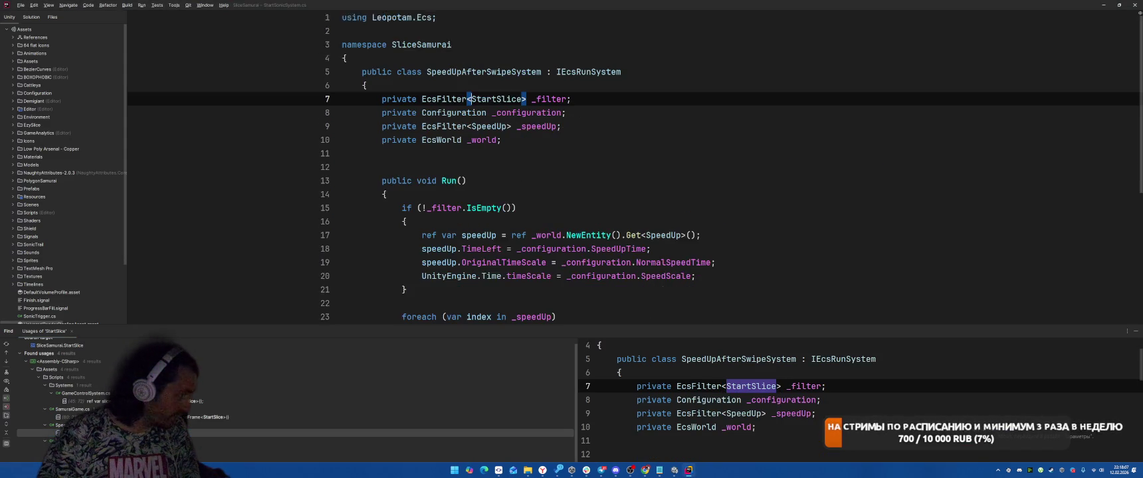
key(ctrl+alt+Down)
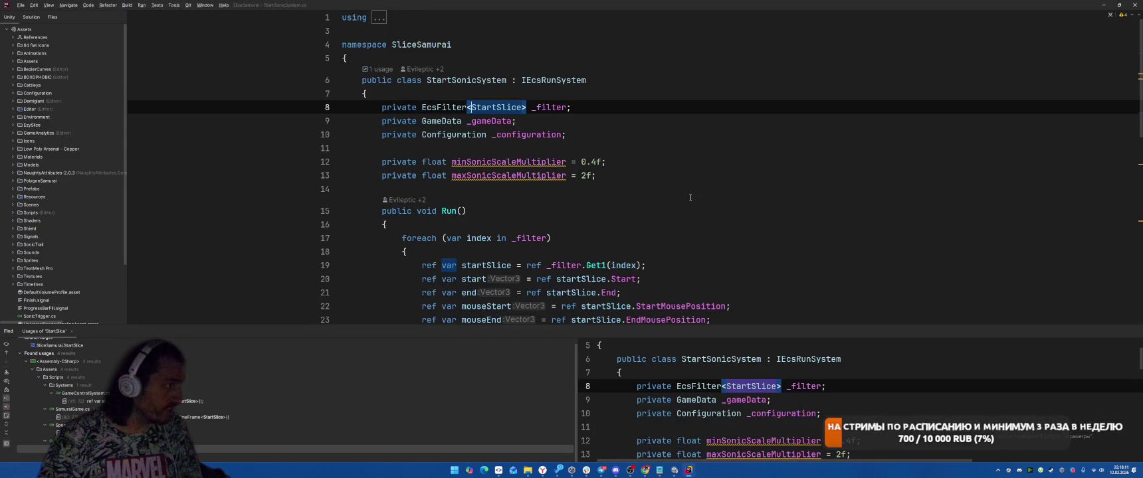
Step: Scroll through StartSonicSystem.Run and highlight both uses of screenPointToRay
scroll(690, 197, down, 6)
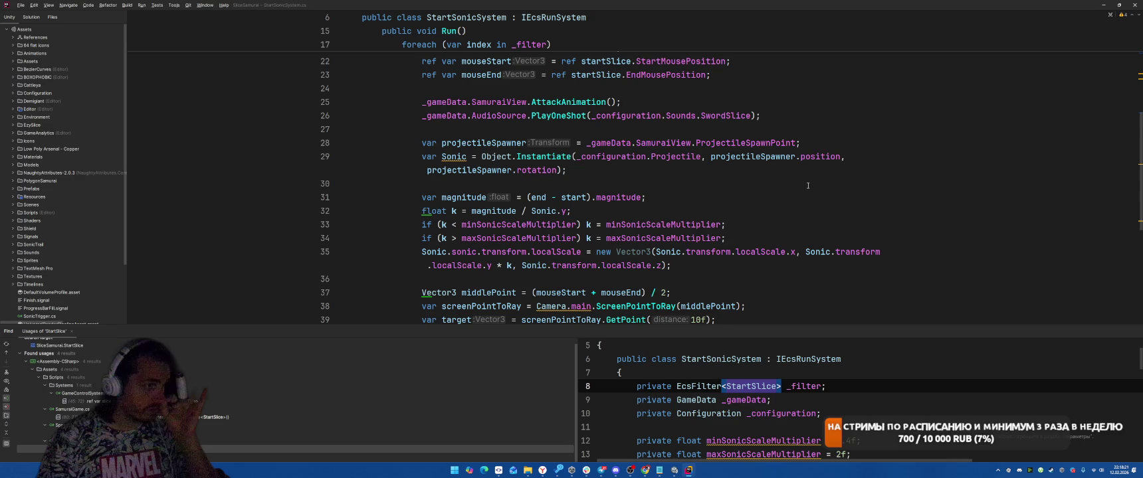
scroll(808, 186, down, 3)
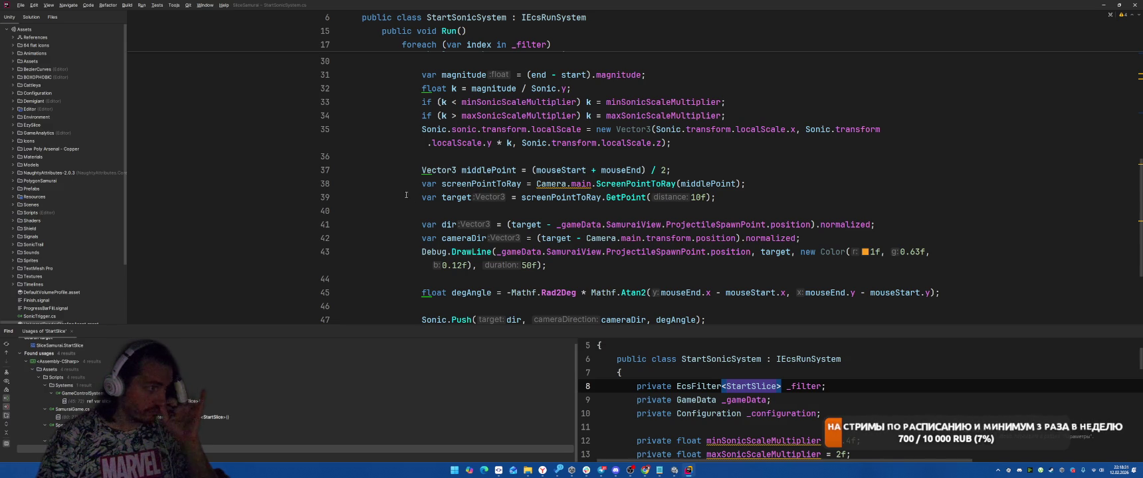
click(466, 184)
Step: Highlight where dir is passed to Sonic.Push, then switch over to the Twitch stream
scroll(862, 166, down, 3)
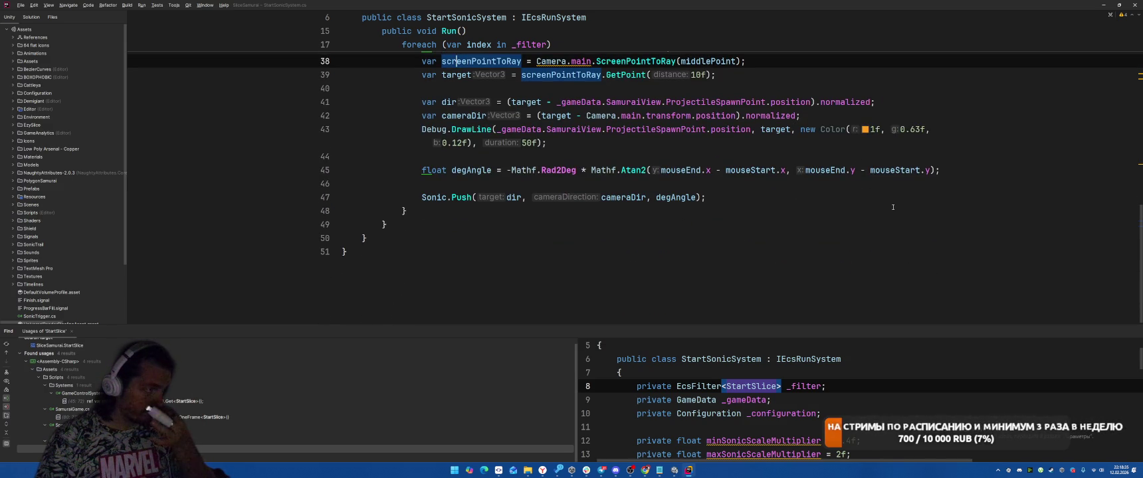
scroll(598, 232, up, 2)
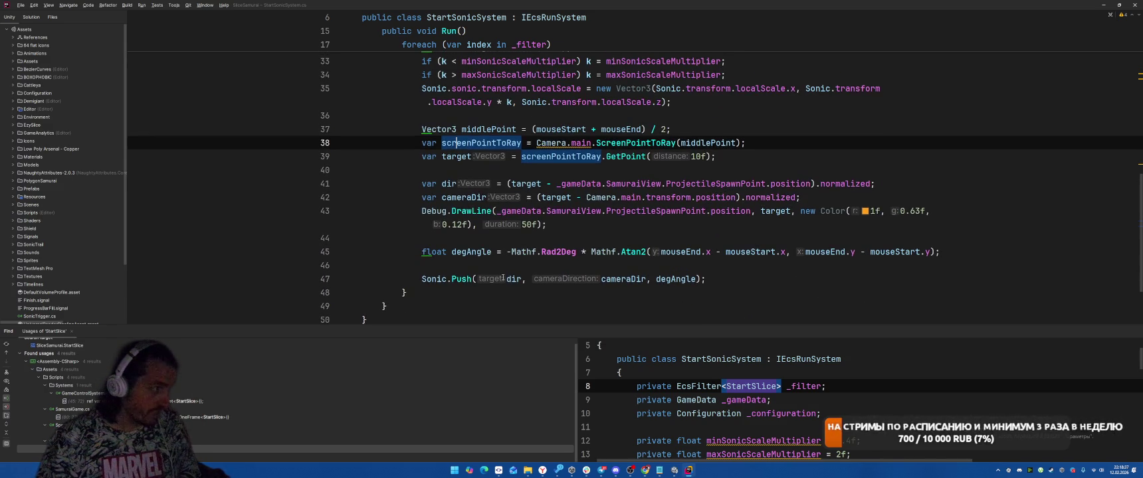
click(516, 279)
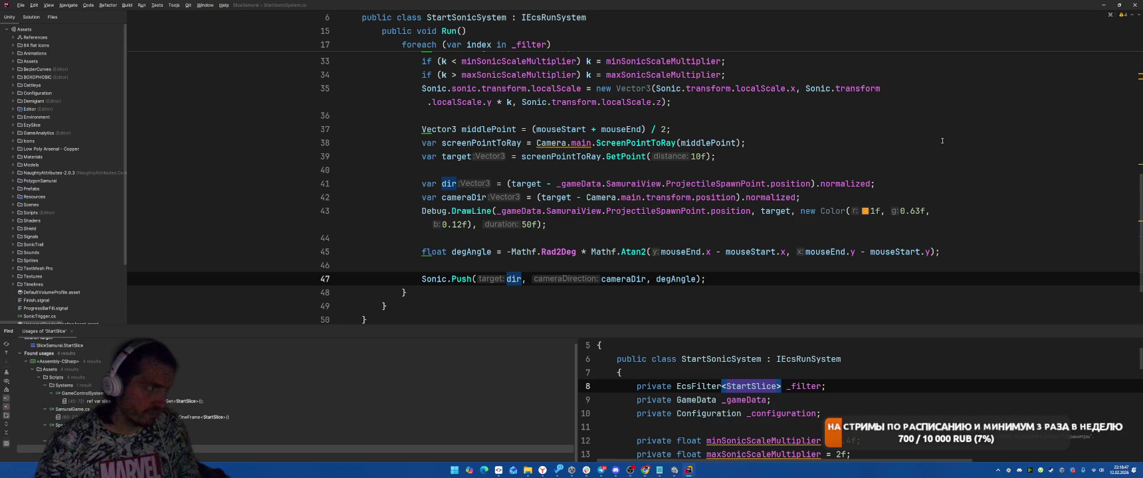
key(alt+Tab)
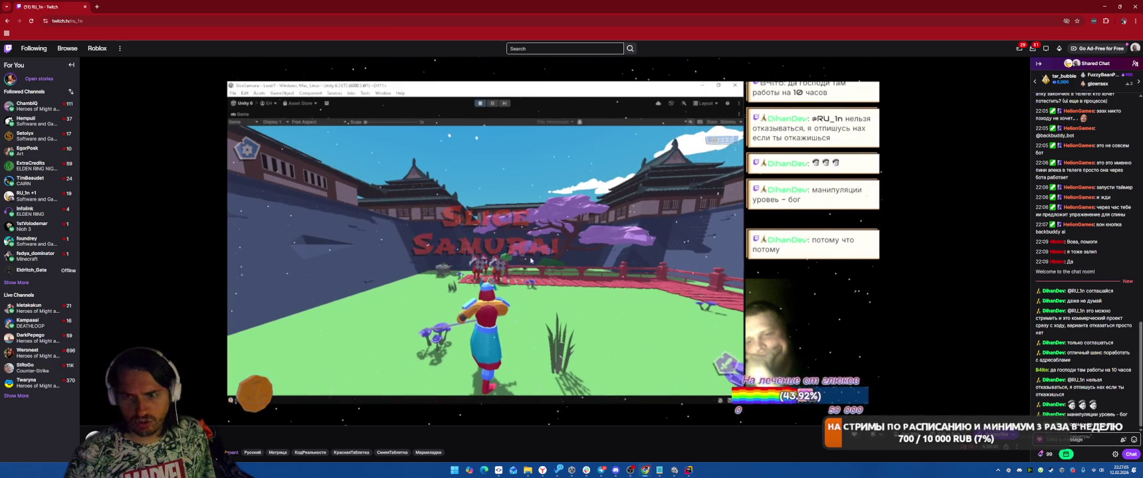
mouse_move(644, 470)
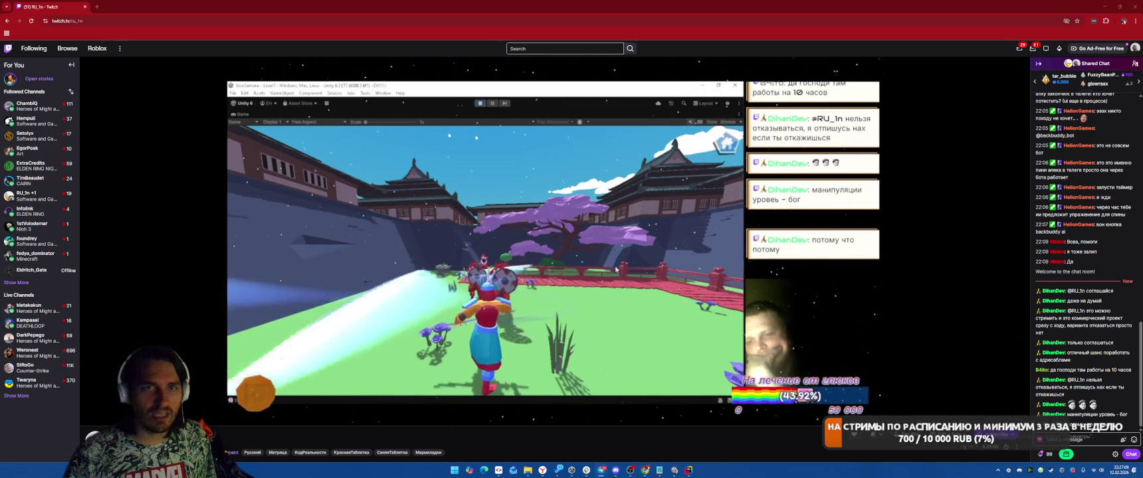